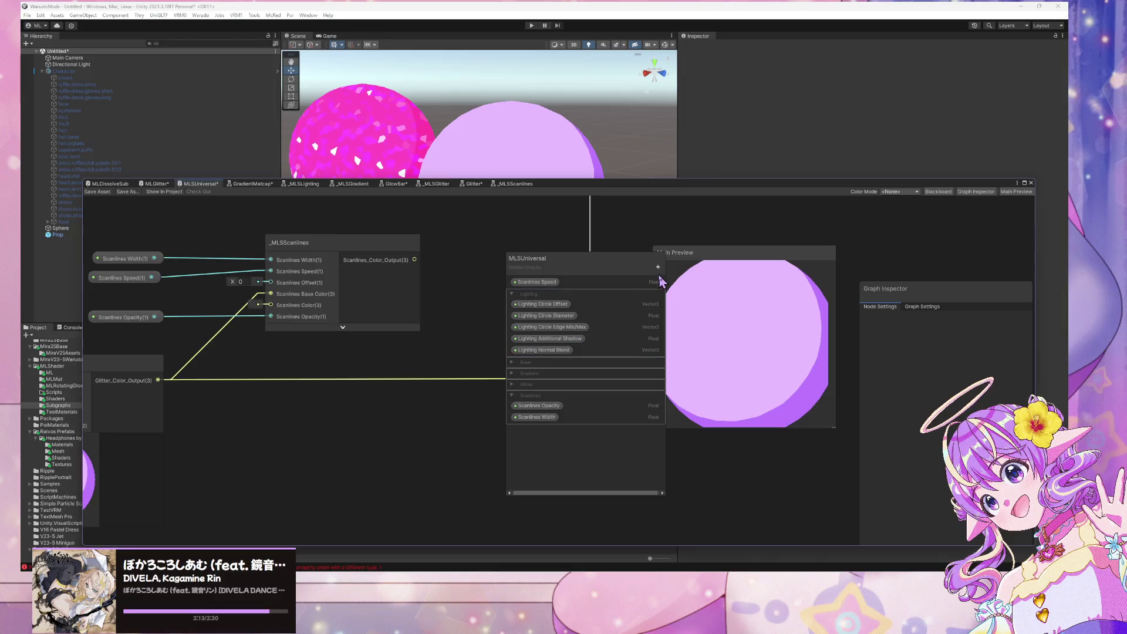
Step: Add a Color property named 'Scanlines Color' to the Blackboard
left_click(658, 267)
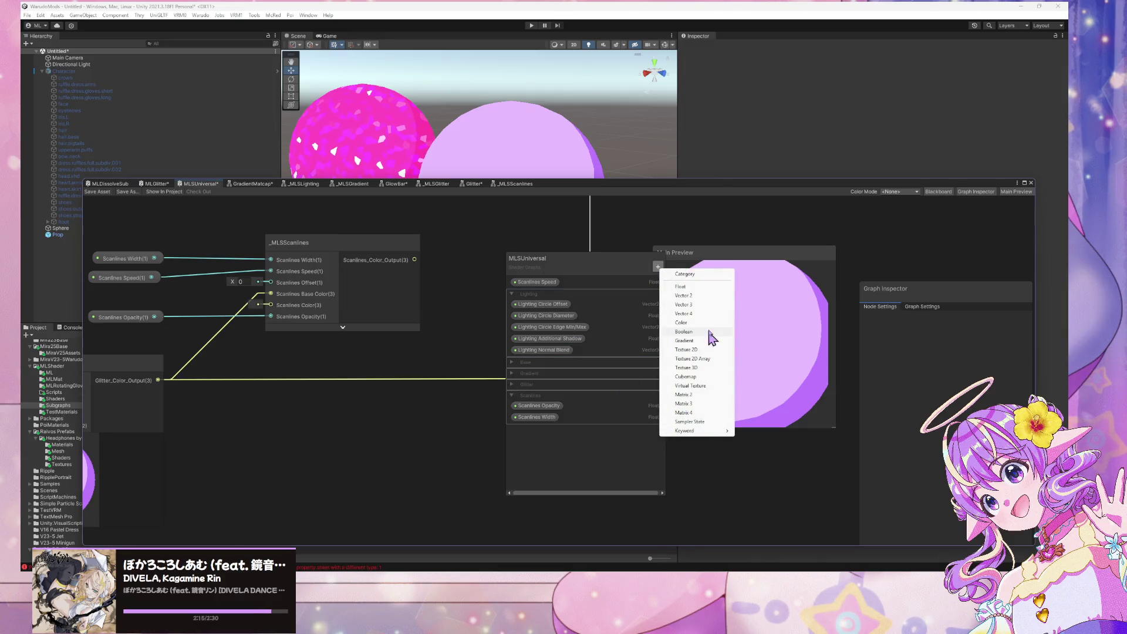
left_click(702, 323)
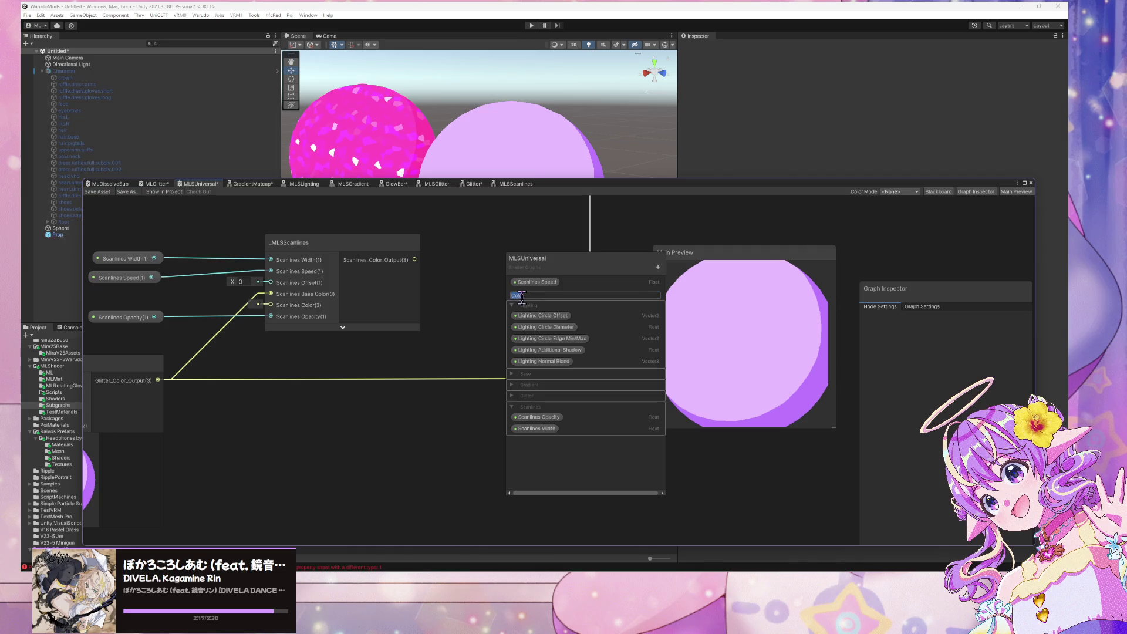
type("Scanlines Col")
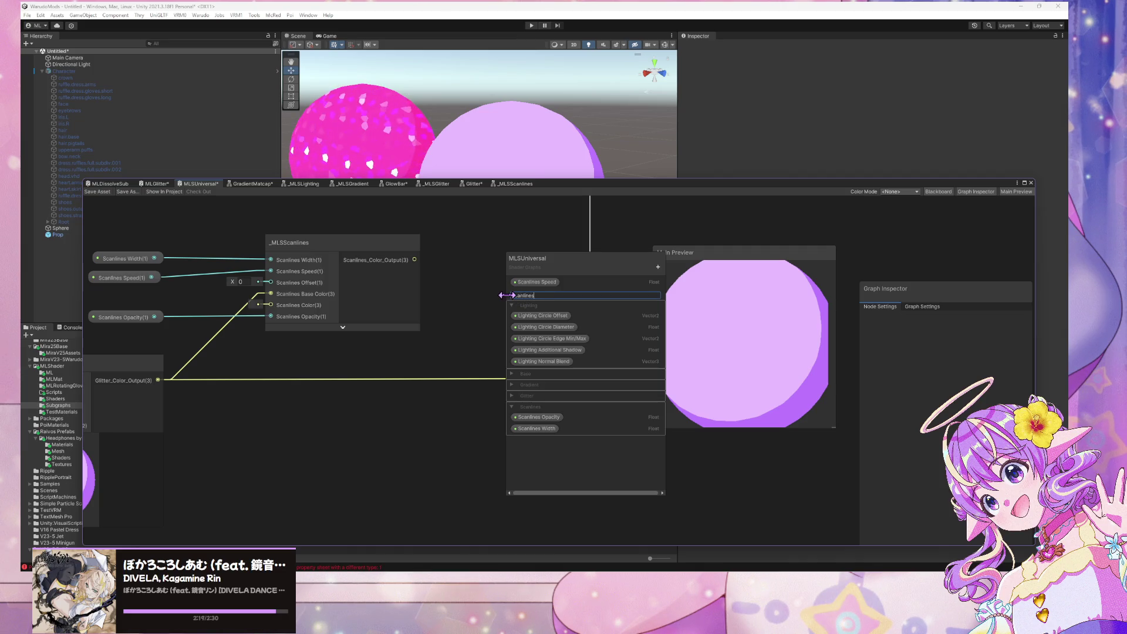
type("or")
key("Return")
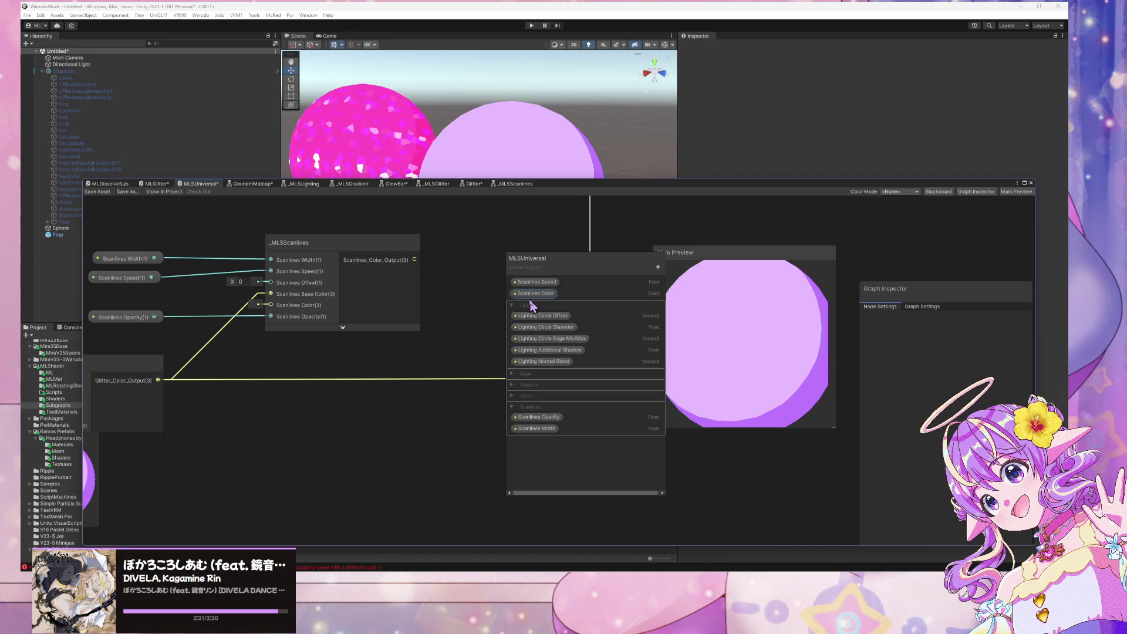
Step: Make Scanlines Color HDR with a pale yellow default and place its node on the canvas
left_click(536, 294)
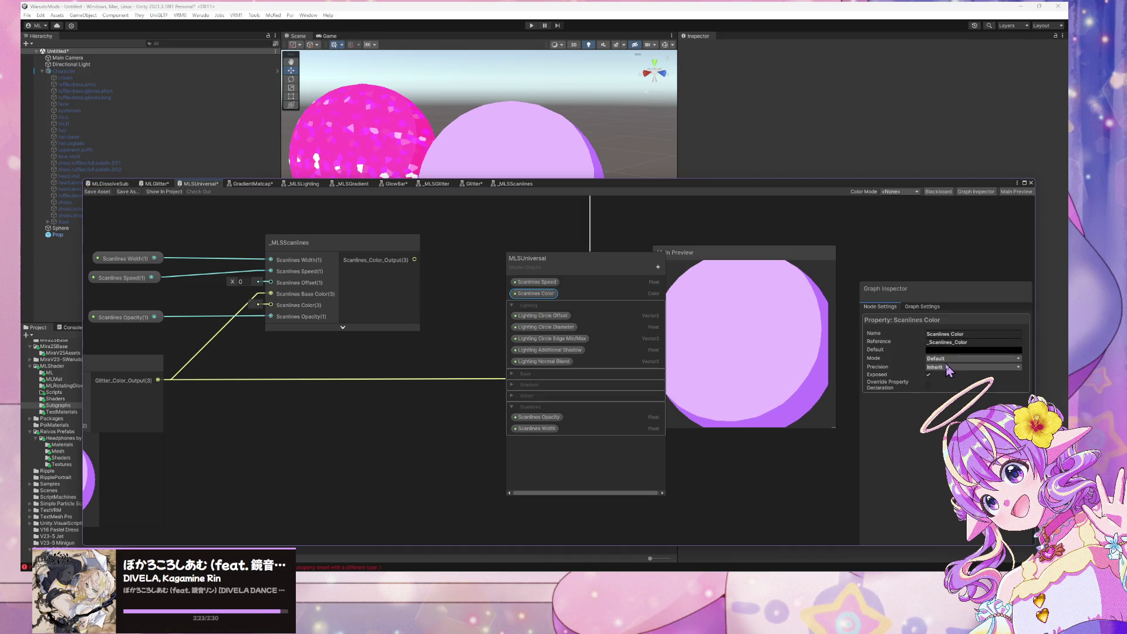
left_click(948, 358)
left_click(957, 380)
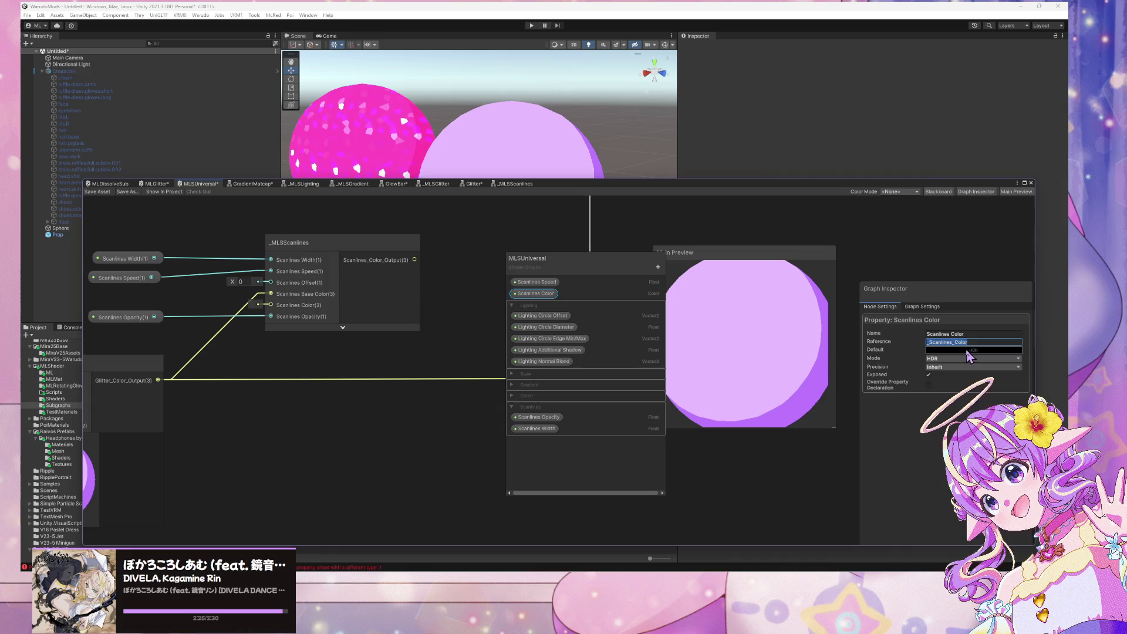
left_click(966, 351)
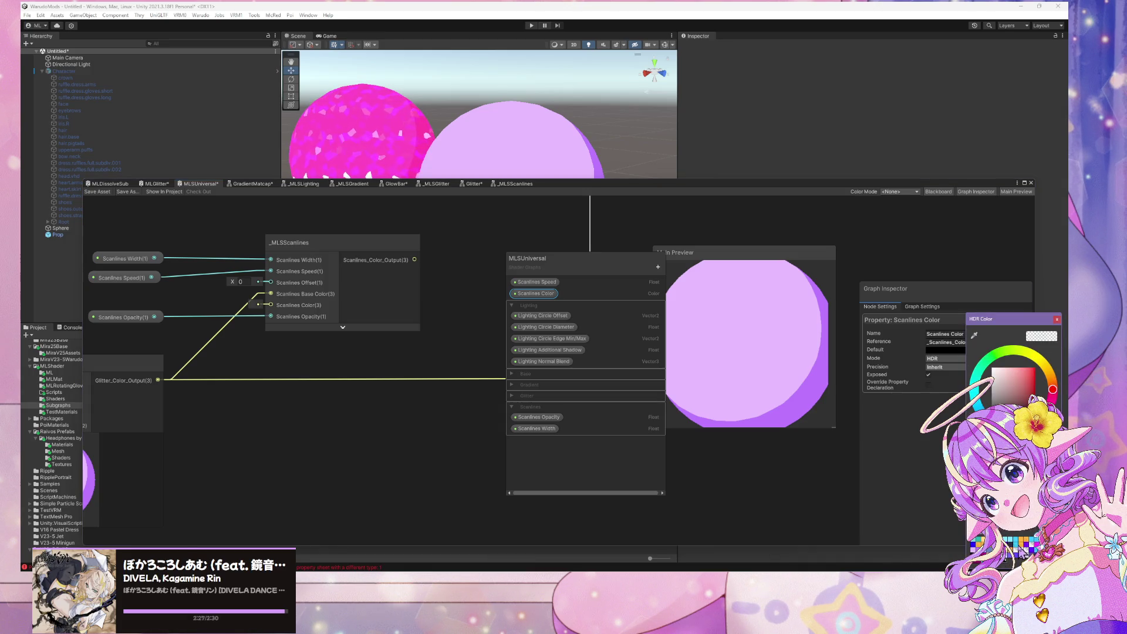
left_click(1021, 549)
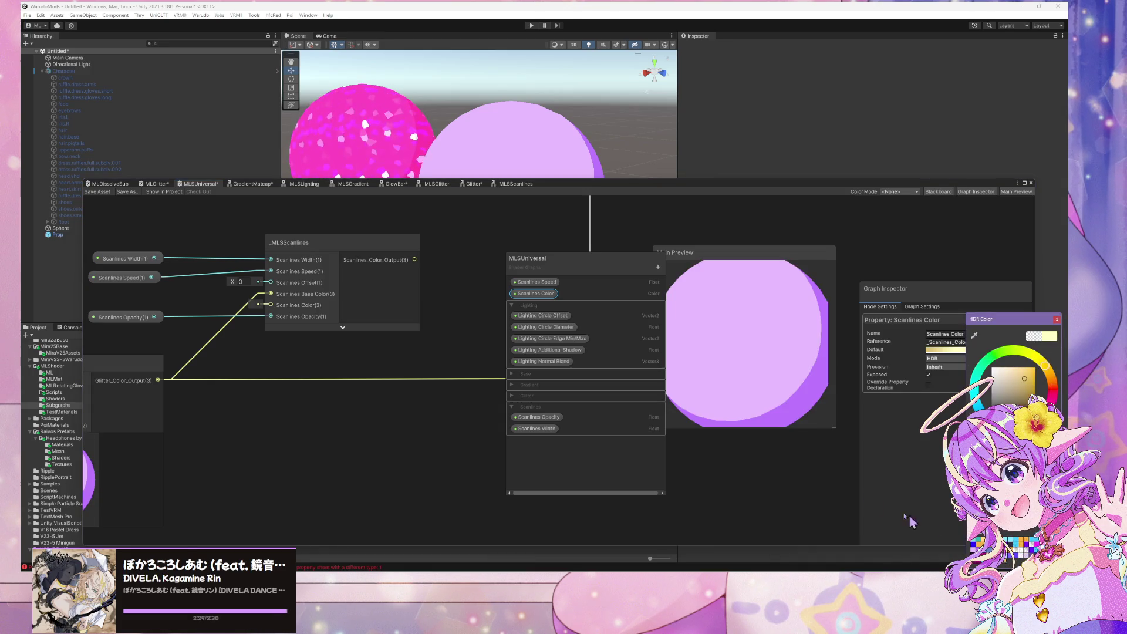
left_click(1057, 318)
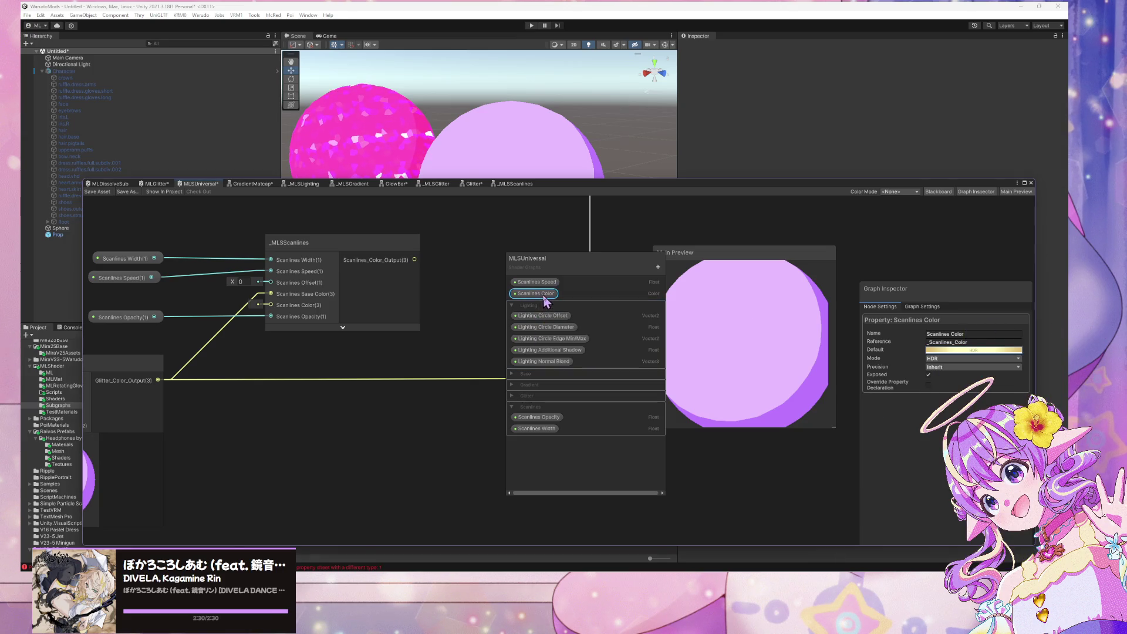
left_click_drag(118, 295, 279, 319)
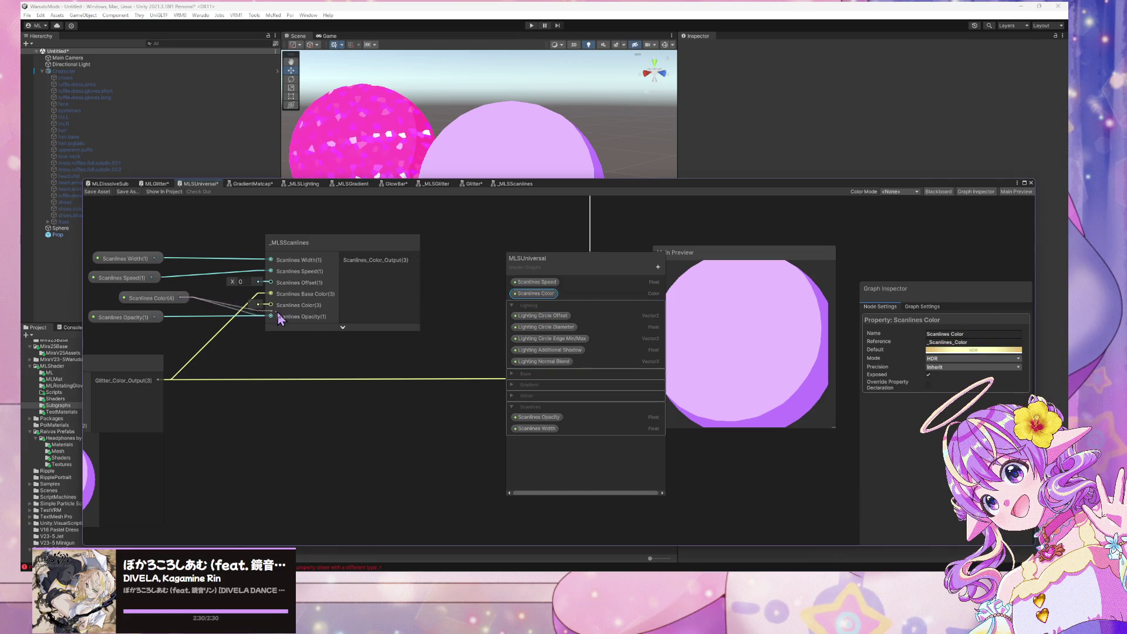
Step: Inspect the _MLSScanlines subgraph's Blend node, then go back to the MLSUniversal graph
left_click(146, 304)
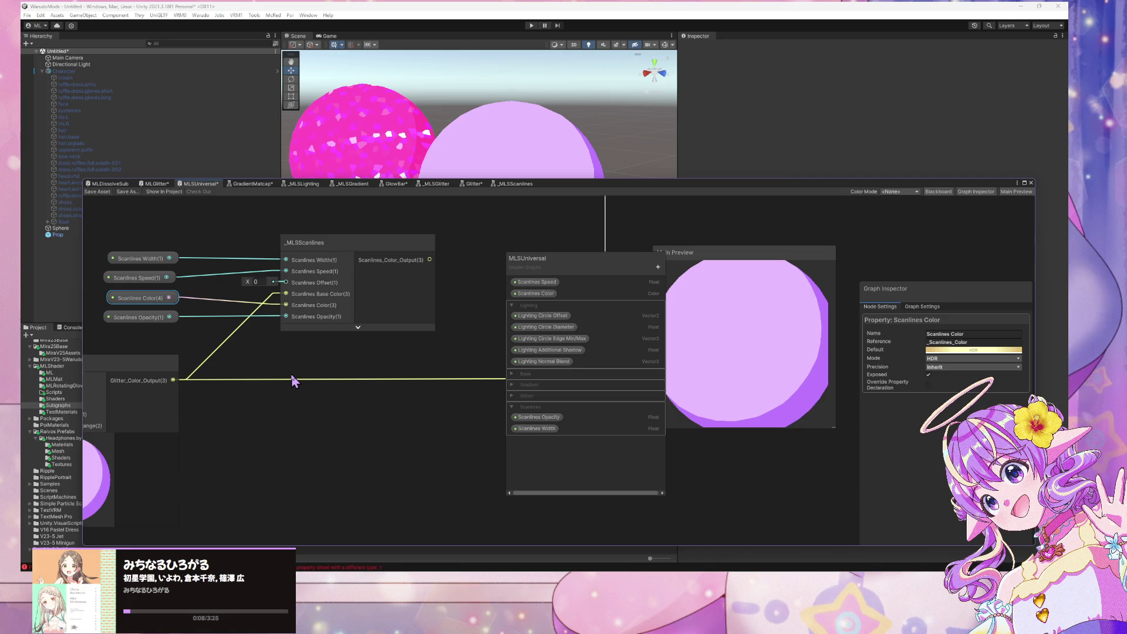
double_click(357, 240)
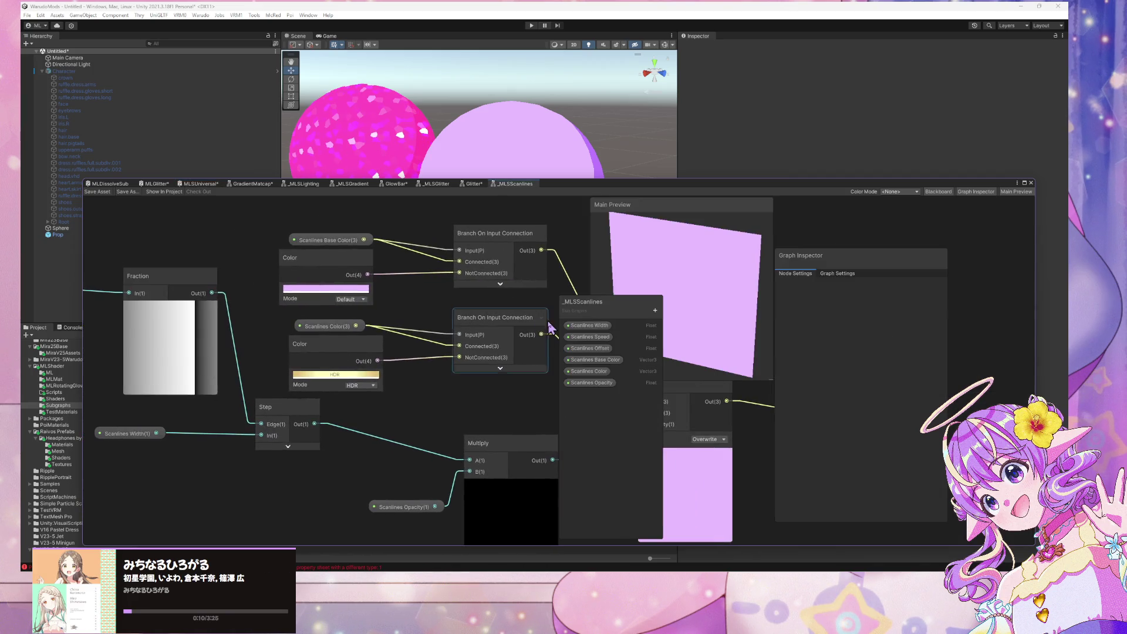
scroll(339, 352, "down", 1)
left_click_drag(339, 353, 194, 311)
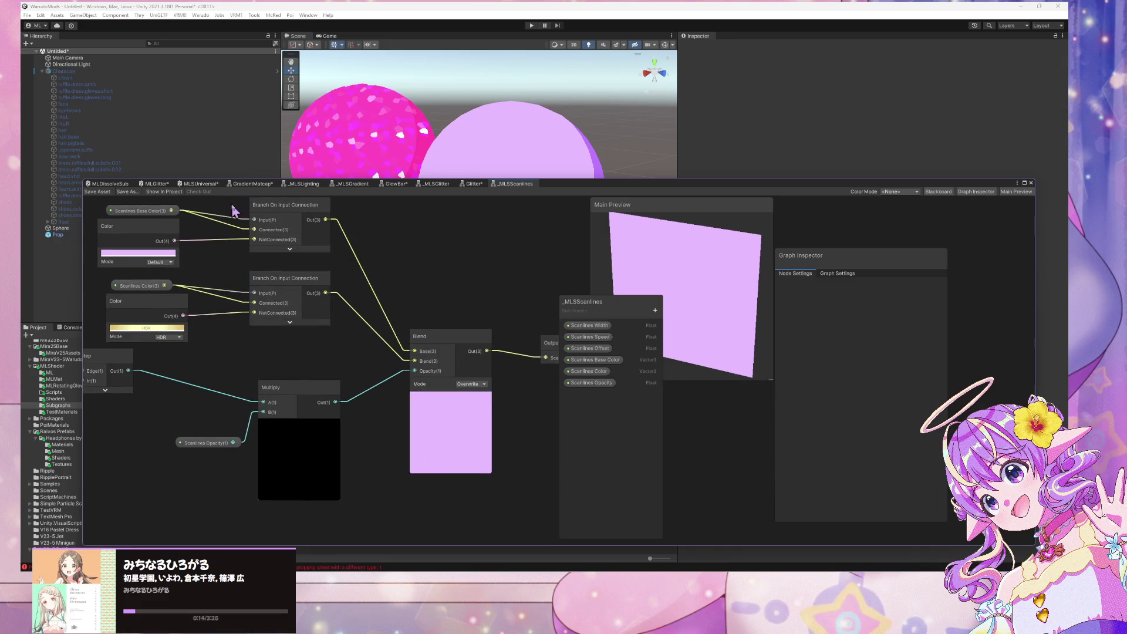
left_click(158, 184)
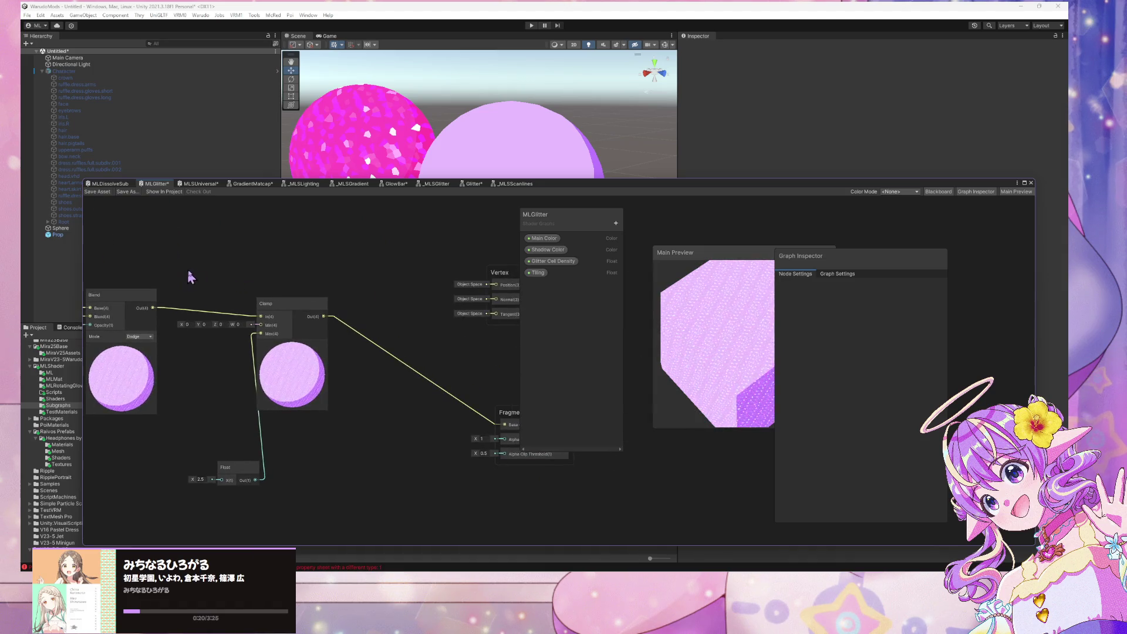
left_click(205, 185)
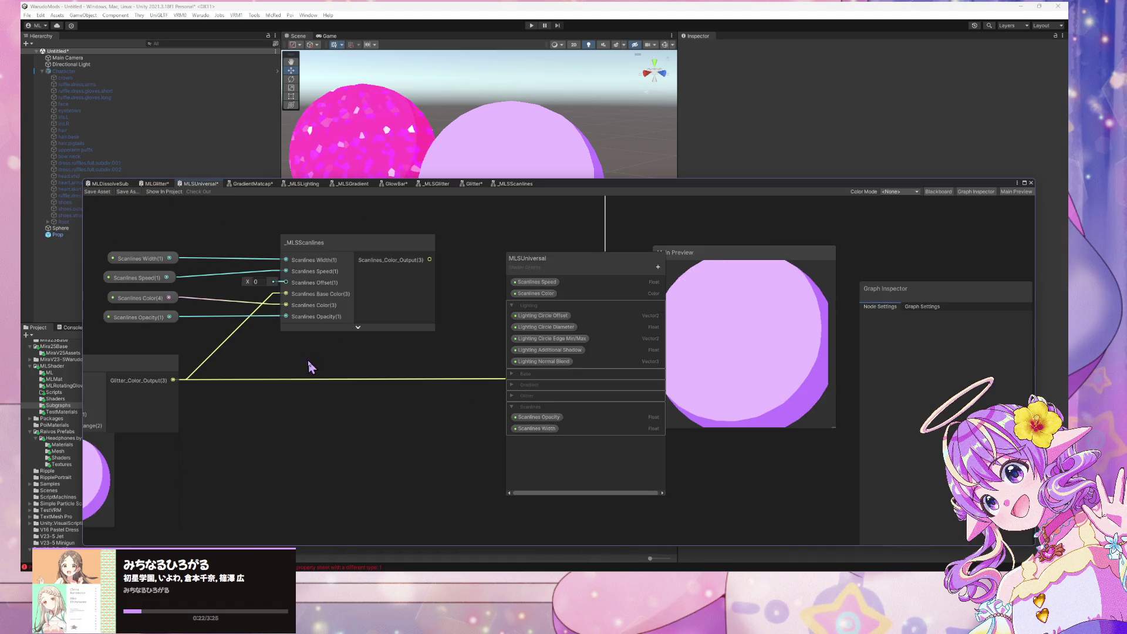
Step: Line up Scanlines Speed under Scanlines Width and shift the Color and Opacity nodes right
mouse_move(179, 288)
left_mouse_down()
mouse_move(186, 301)
mouse_move(191, 261)
mouse_move(197, 288)
mouse_move(179, 244)
mouse_move(200, 268)
left_mouse_up()
mouse_move(190, 312)
left_mouse_down()
mouse_move(203, 316)
mouse_move(193, 333)
left_mouse_up()
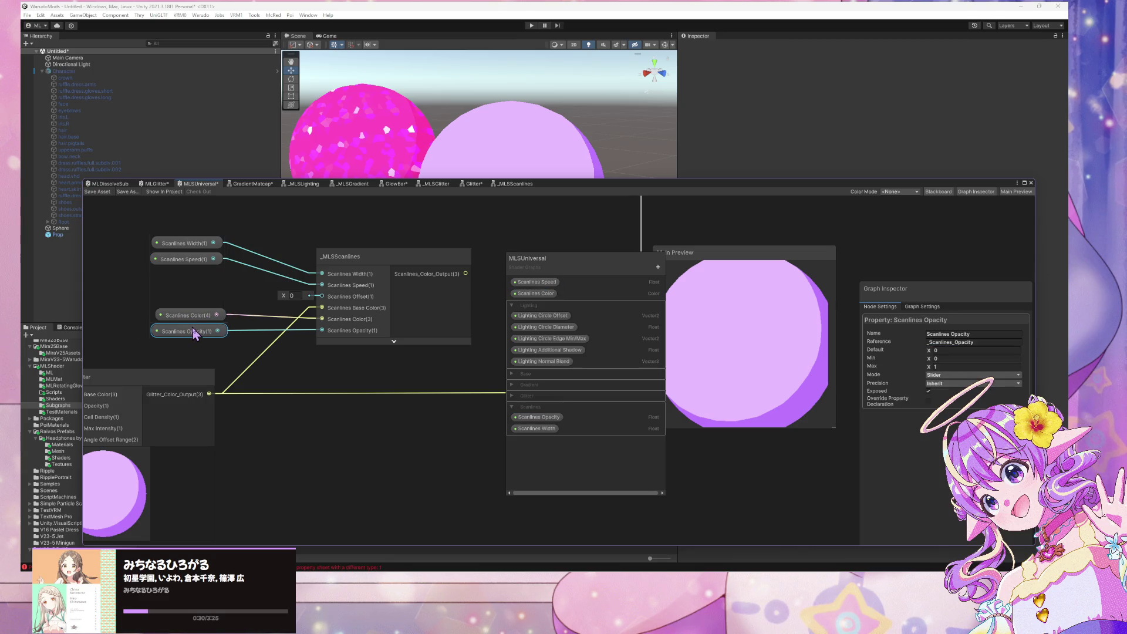
left_click(244, 352)
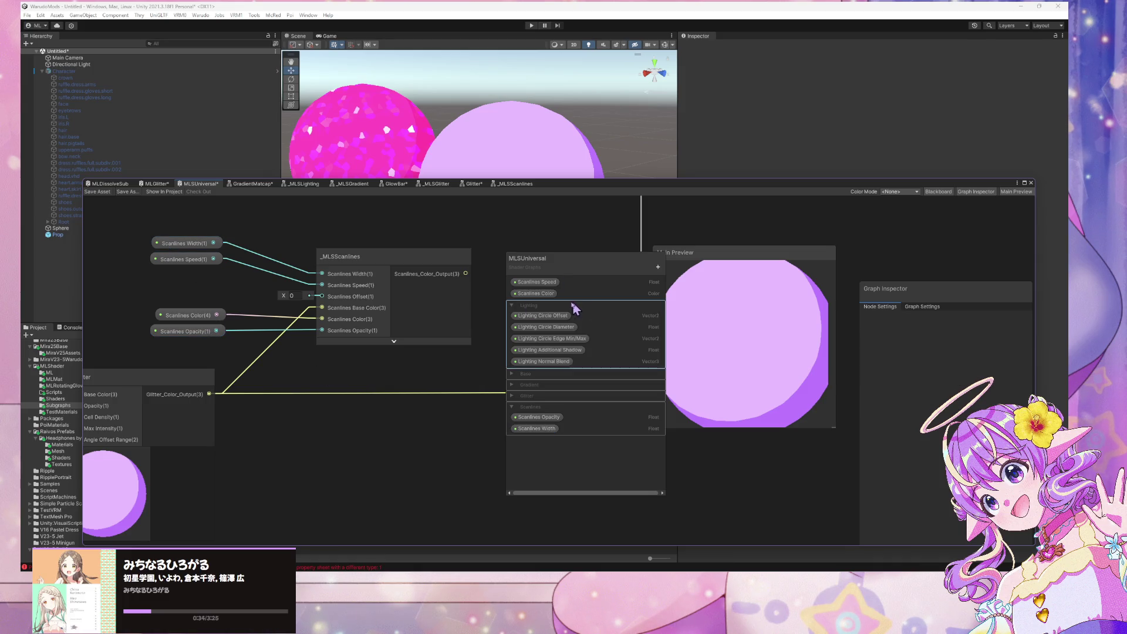
Step: Move Scanlines Color and Scanlines Speed into the Blackboard's Scanlines category
mouse_move(537, 293)
left_mouse_down()
mouse_move(540, 445)
mouse_move(549, 433)
left_mouse_up()
left_click(537, 281)
scroll(398, 291, "down", 3)
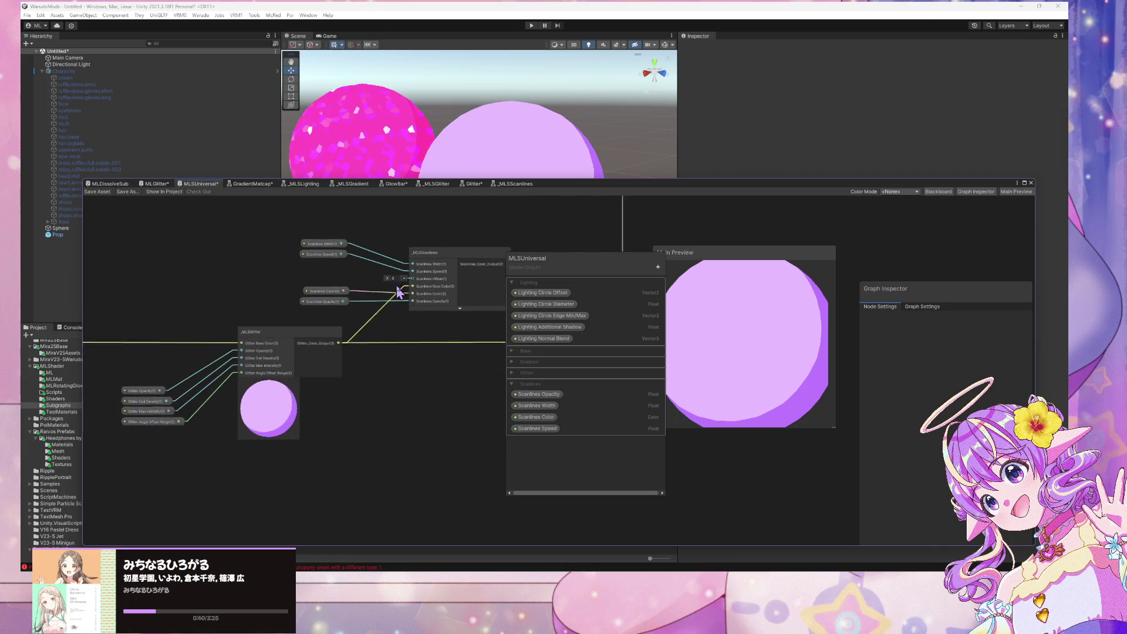
scroll(399, 292, "up", 3)
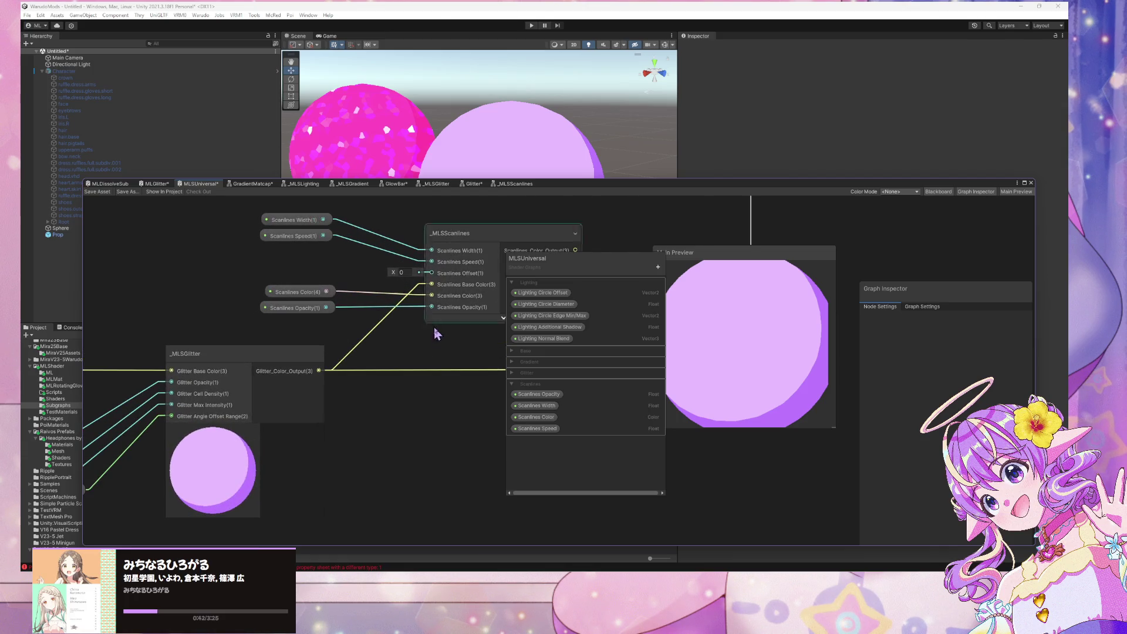
Step: Move Scanlines Base Color to the top of the _MLSScanlines subgraph's properties, then return to MLSUniversal
double_click(468, 230)
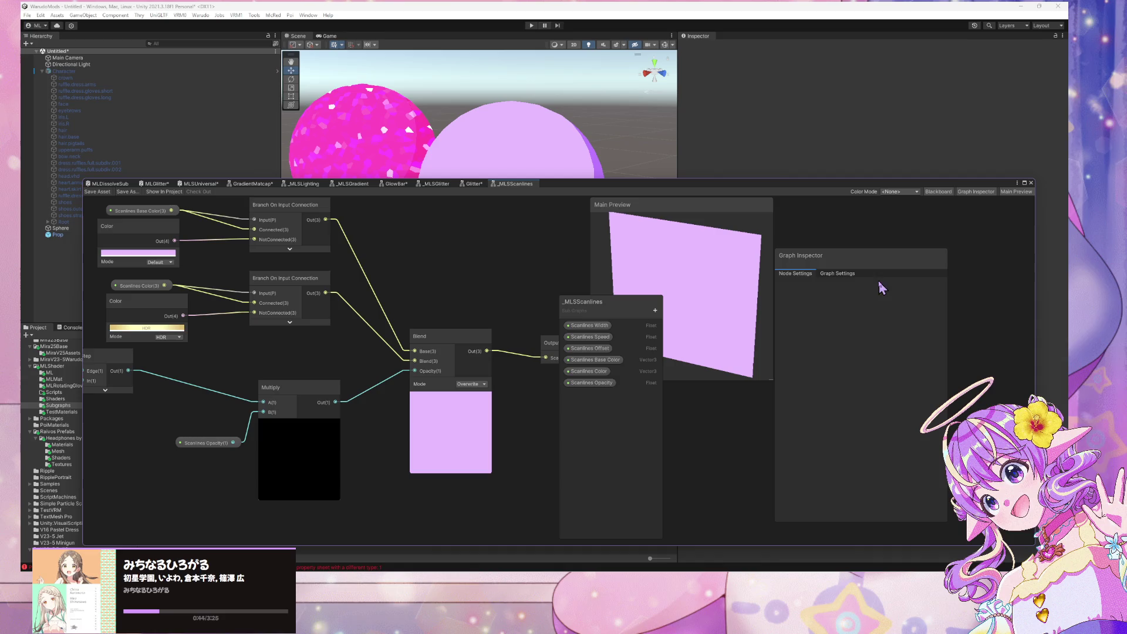
left_click_drag(600, 359, 605, 326)
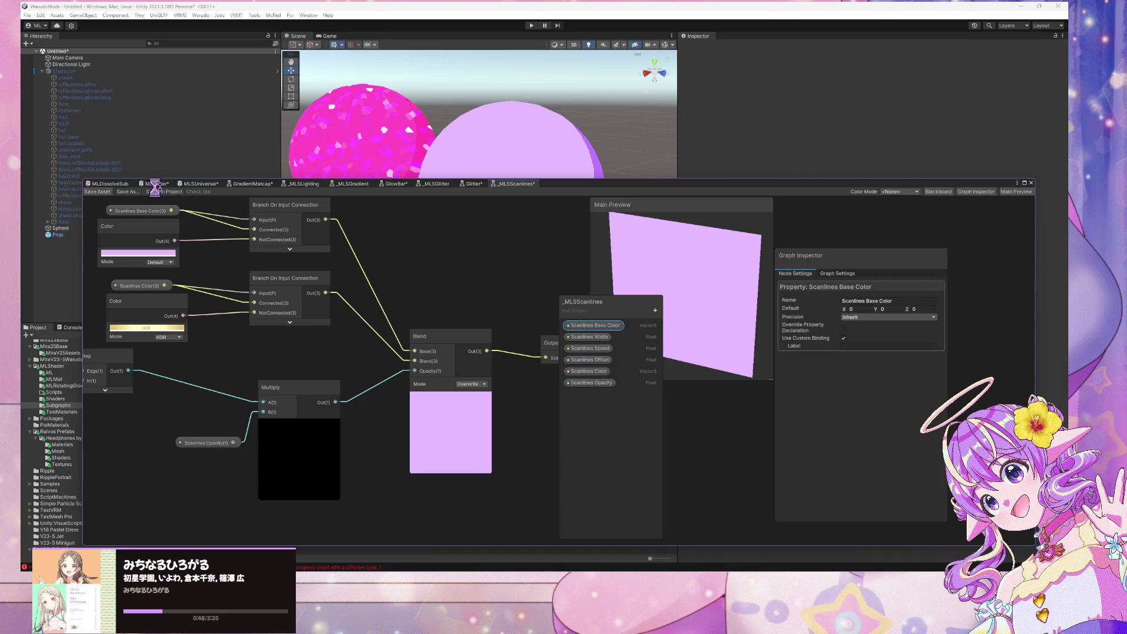
left_click(199, 185)
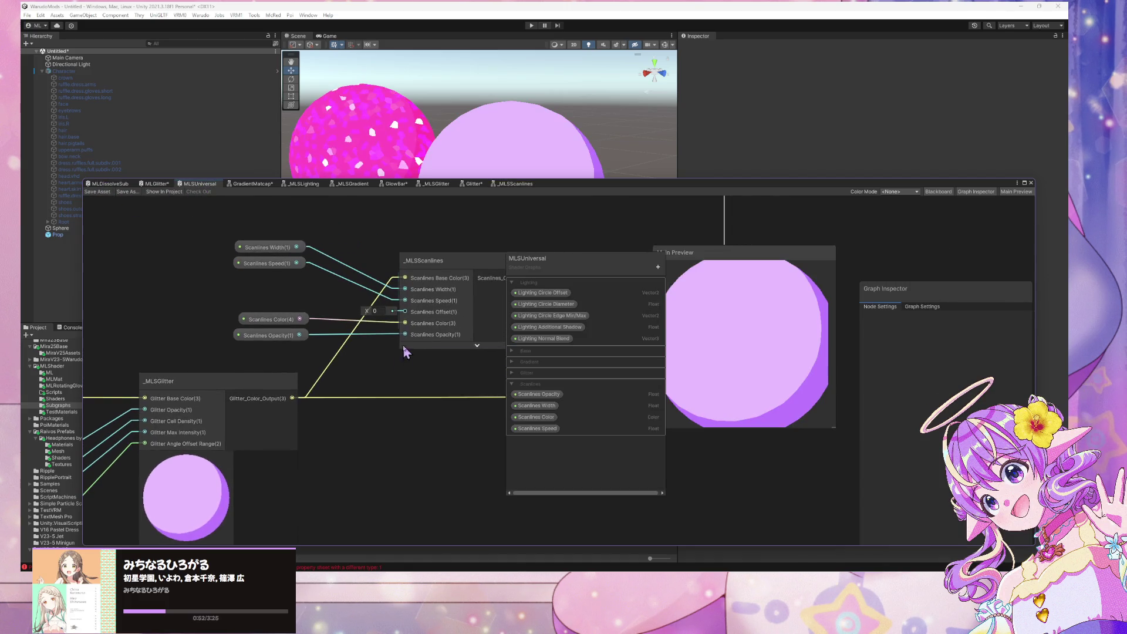
Step: Reposition the _MLSScanlines node and move Scanlines Color and Opacity up under Width and Speed
mouse_move(461, 270)
left_mouse_down()
mouse_move(427, 427)
mouse_move(476, 424)
left_mouse_up()
mouse_move(329, 353)
left_mouse_down()
mouse_move(261, 317)
mouse_move(260, 279)
left_mouse_up()
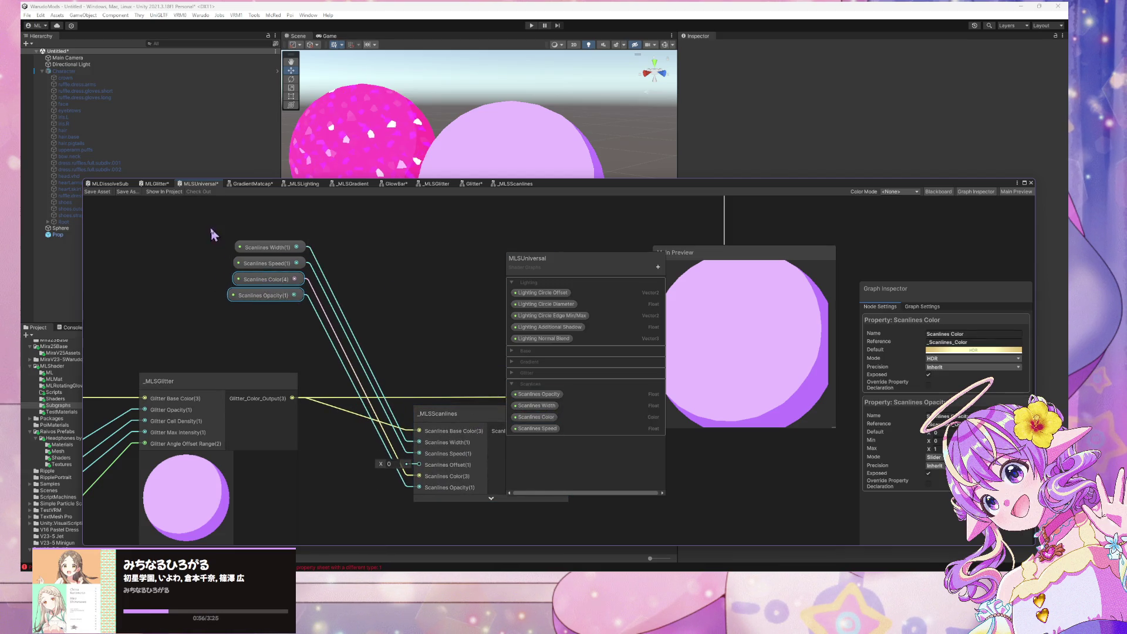
mouse_move(196, 221)
left_mouse_down()
mouse_move(299, 305)
mouse_move(313, 506)
left_mouse_up()
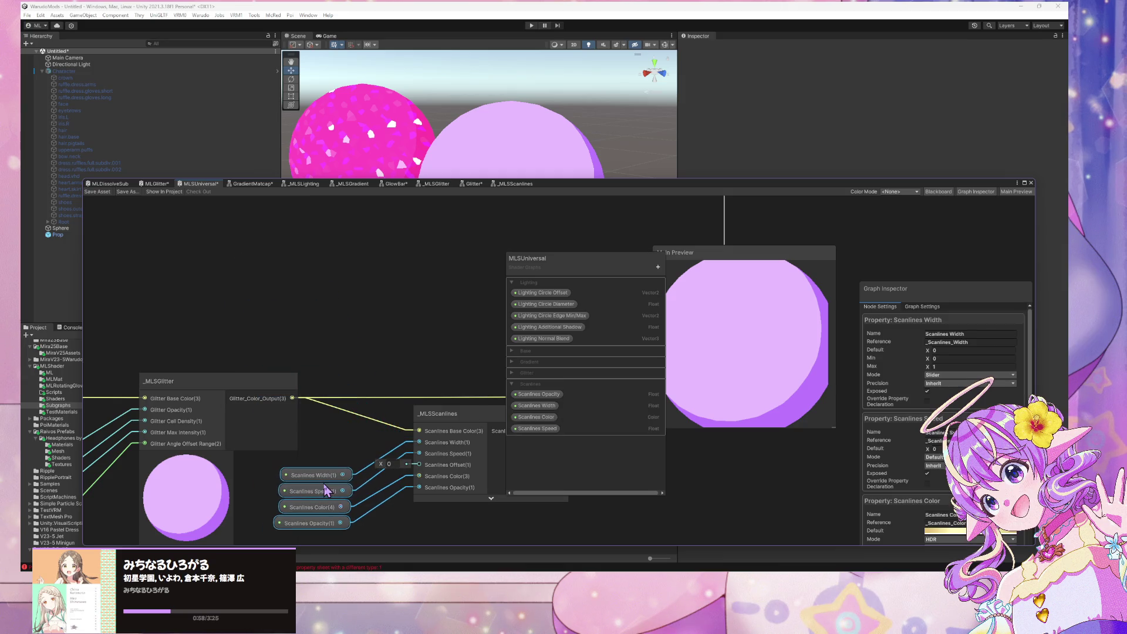
mouse_move(421, 482)
left_mouse_down()
mouse_move(453, 389)
mouse_move(388, 339)
mouse_move(440, 372)
mouse_move(468, 373)
left_mouse_up()
left_click(415, 336)
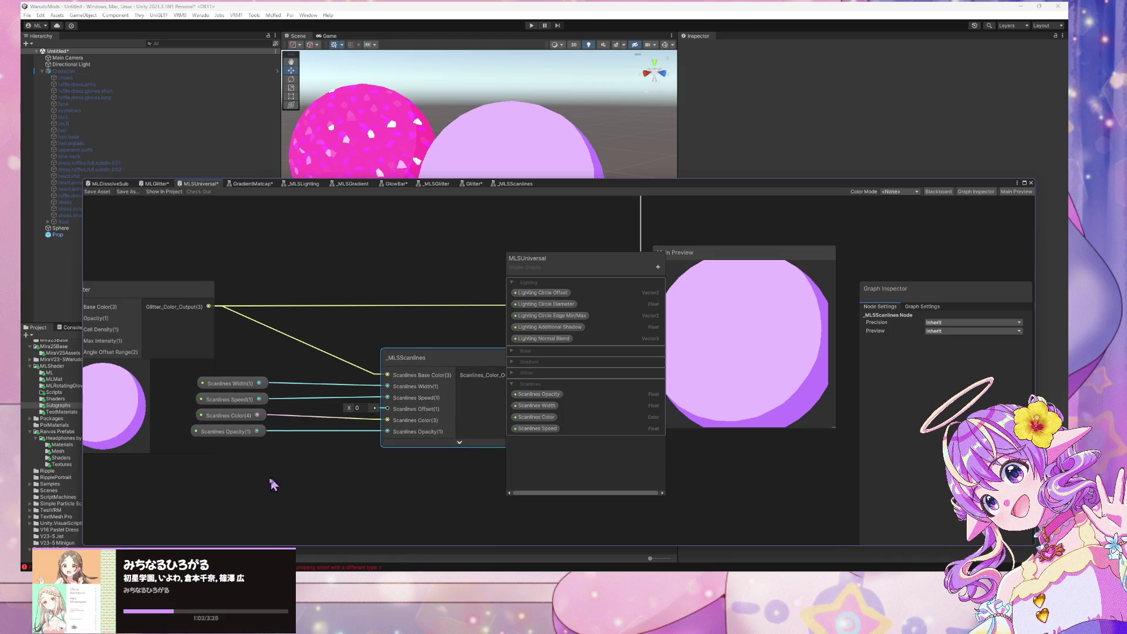
mouse_move(268, 477)
left_mouse_down()
mouse_move(208, 418)
mouse_move(263, 443)
mouse_move(197, 379)
mouse_move(288, 376)
mouse_move(206, 431)
mouse_move(268, 439)
mouse_move(182, 464)
left_mouse_up()
Step: Box-select and move the scanline nodes as a group, and shift the Fragment node down-right
left_click(247, 418)
scroll(268, 439, "down", 3)
scroll(377, 422, "up", 2)
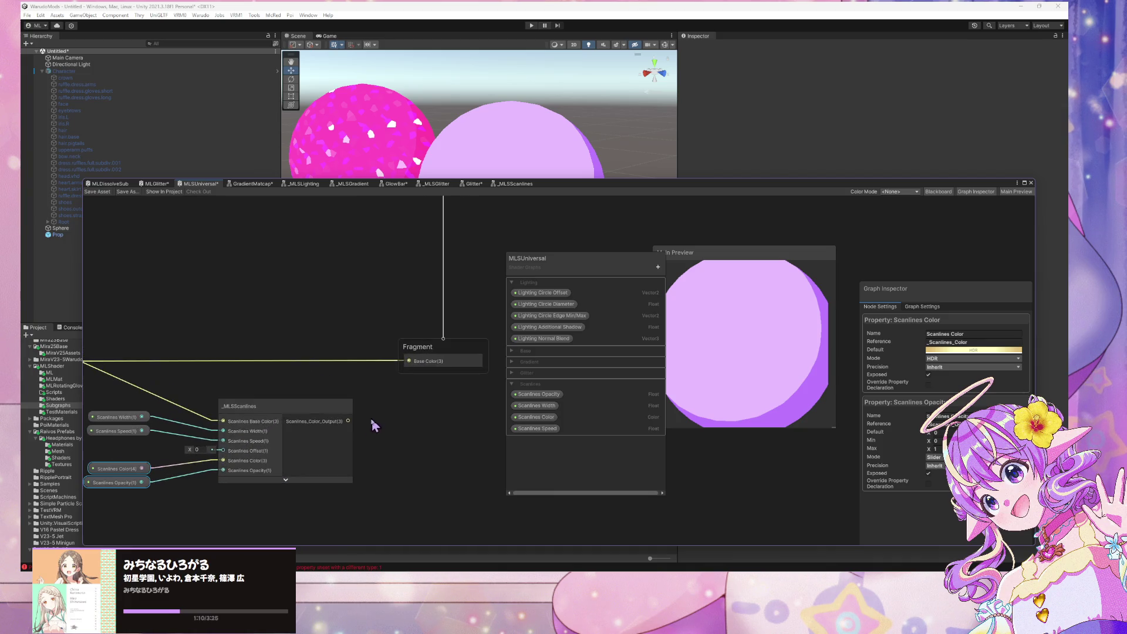
left_click_drag(377, 431, 433, 375)
scroll(433, 375, "down", 2)
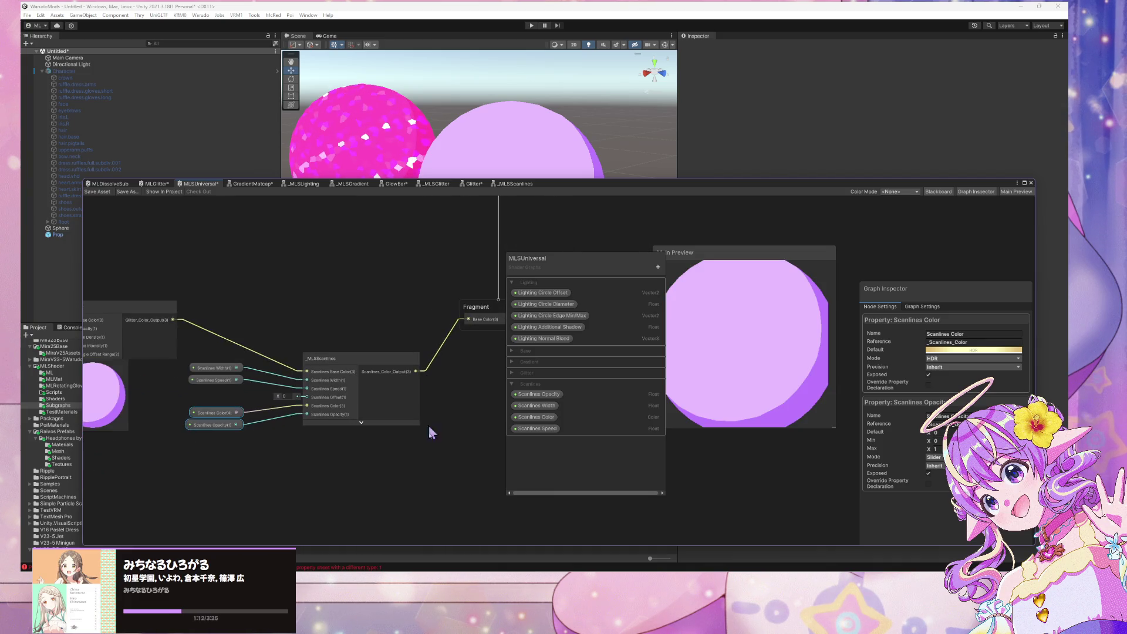
left_click_drag(436, 451, 217, 323)
mouse_move(337, 373)
left_mouse_down()
mouse_move(359, 194)
mouse_move(359, 327)
mouse_move(380, 433)
mouse_move(368, 429)
left_mouse_up()
mouse_move(496, 367)
left_mouse_down()
mouse_move(361, 331)
mouse_move(394, 340)
mouse_move(449, 388)
left_mouse_up()
left_click_drag(317, 435, 374, 401)
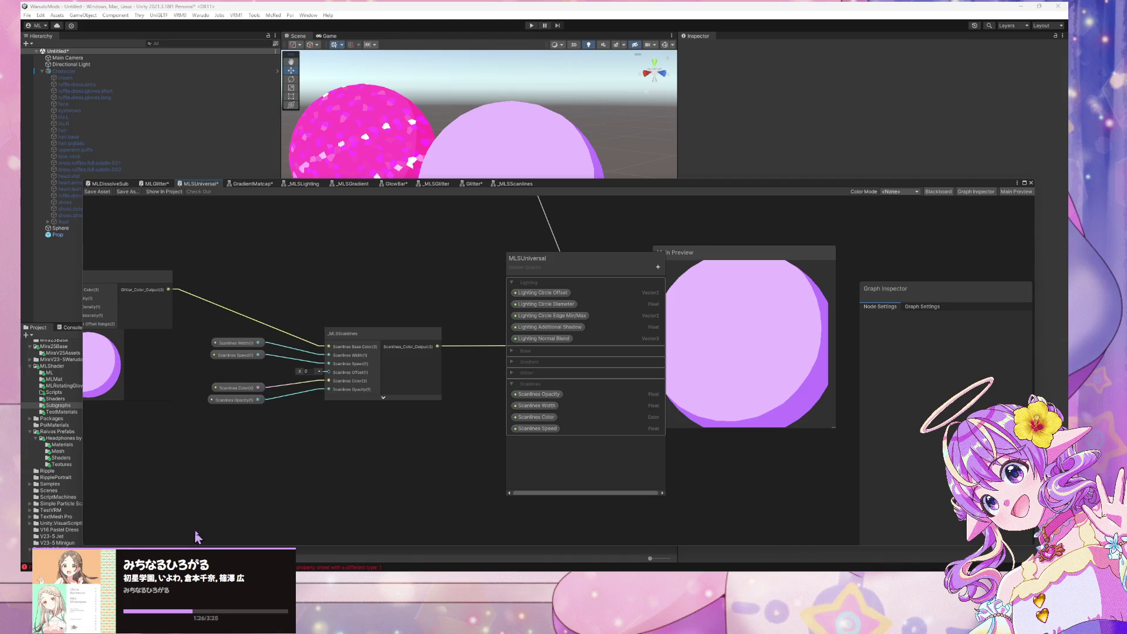
Step: Create a Float property named 'Scanlines Offset' in the Blackboard
scroll(300, 446, "up", 2)
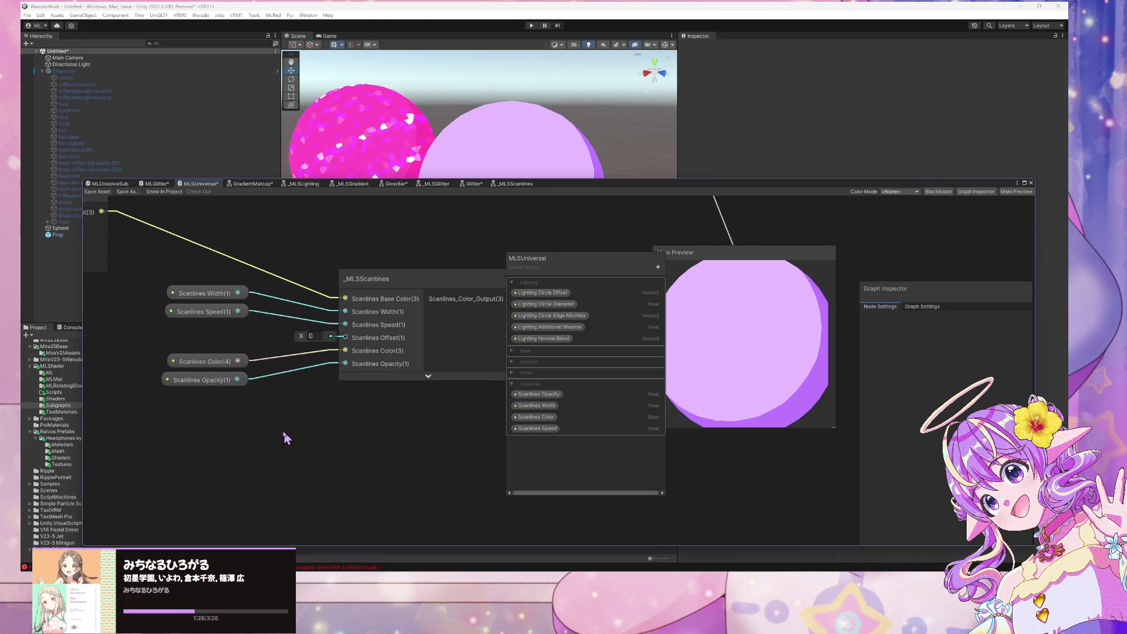
right_click(326, 432)
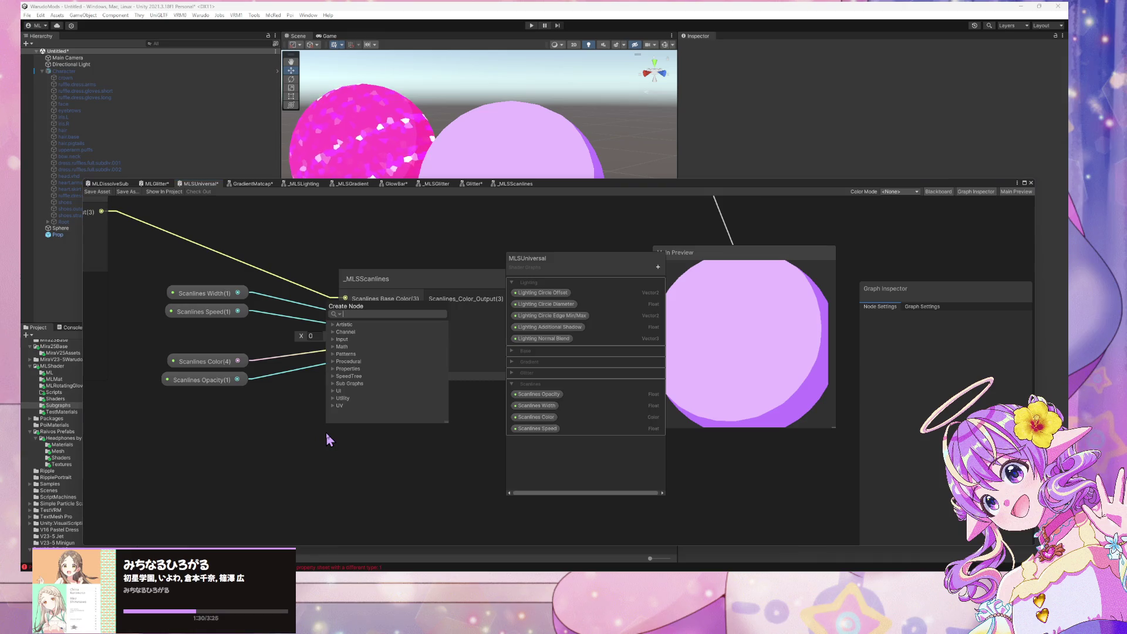
key("Escape")
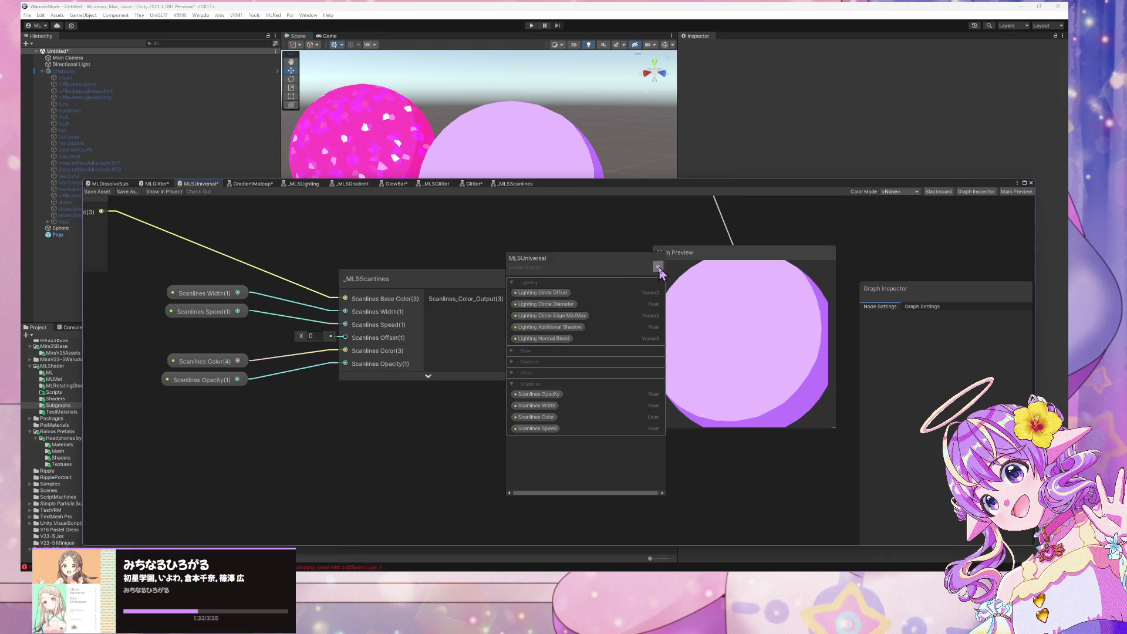
left_click(659, 268)
left_click(709, 286)
type("Sc")
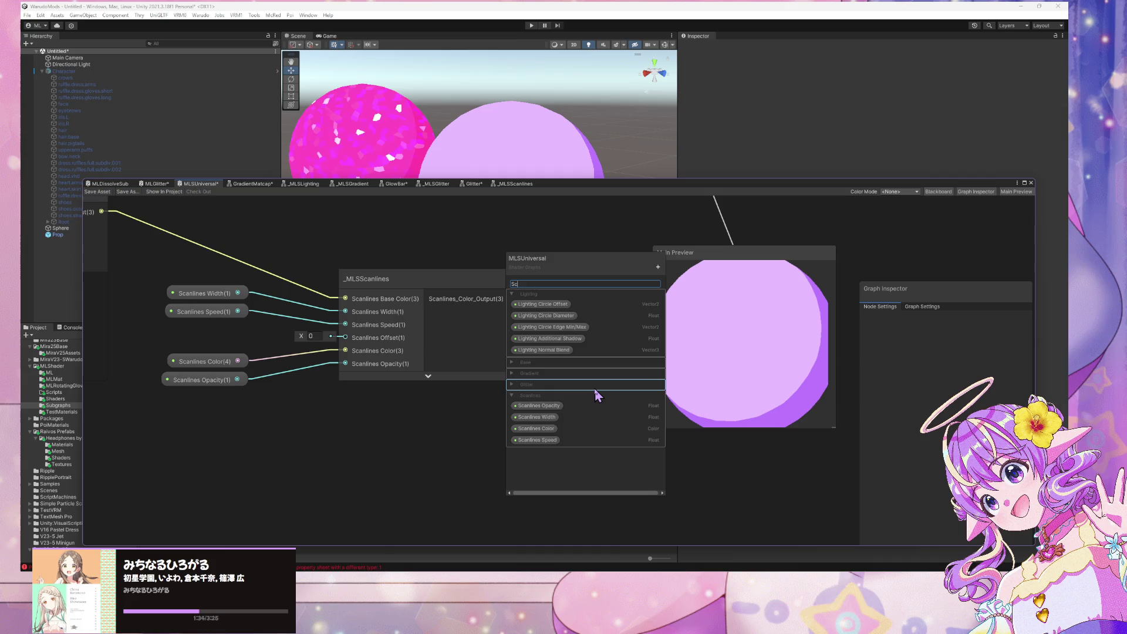
type("anlines")
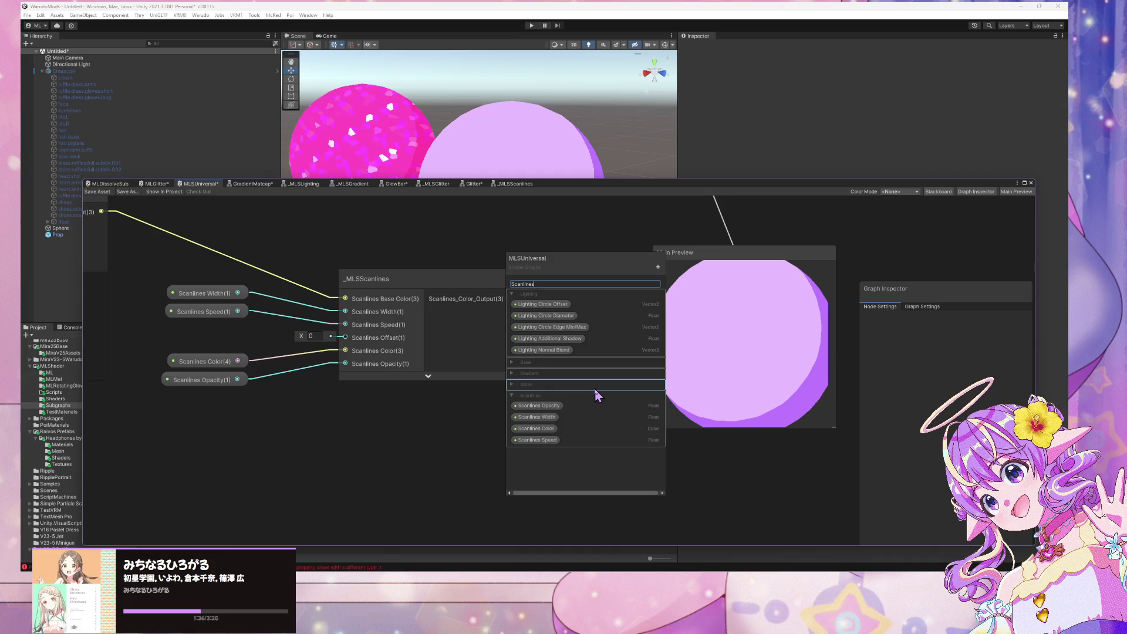
type(" Off")
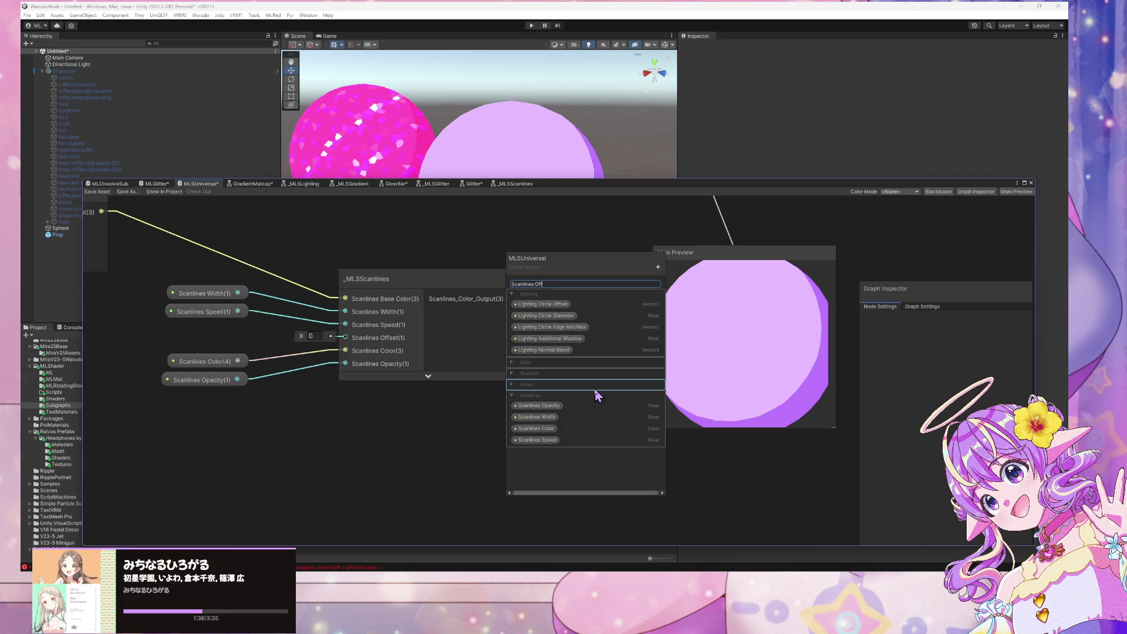
type("set")
key("Return")
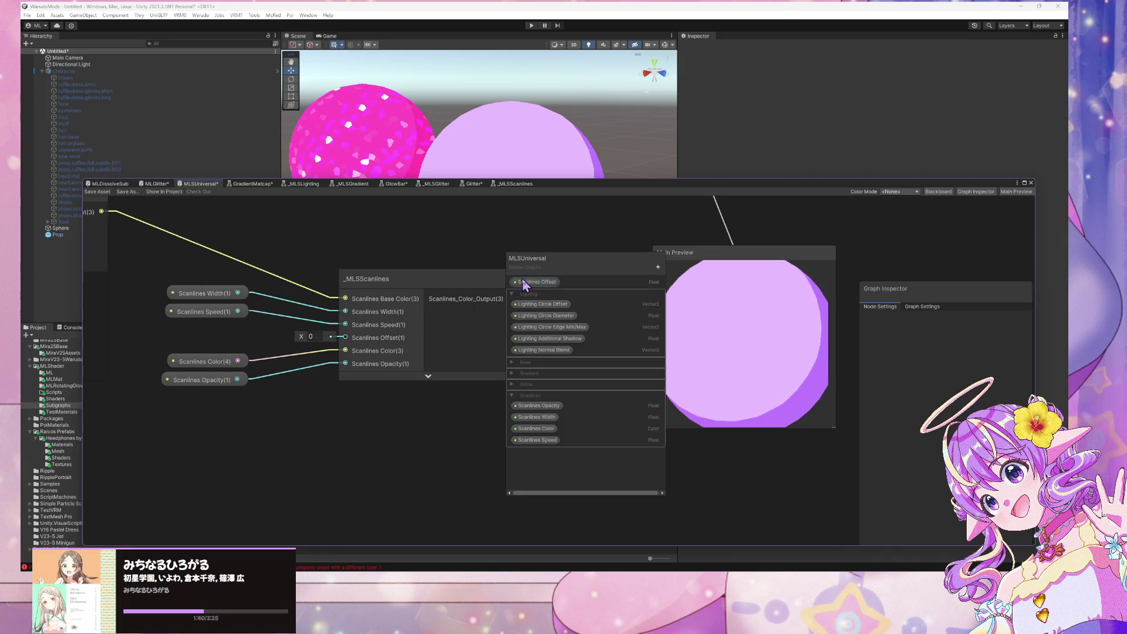
Step: Place a Scanlines Offset node and wire it into the _MLSScanlines Scanlines Offset input
mouse_move(525, 281)
left_mouse_down()
mouse_move(221, 284)
mouse_move(269, 354)
left_mouse_up()
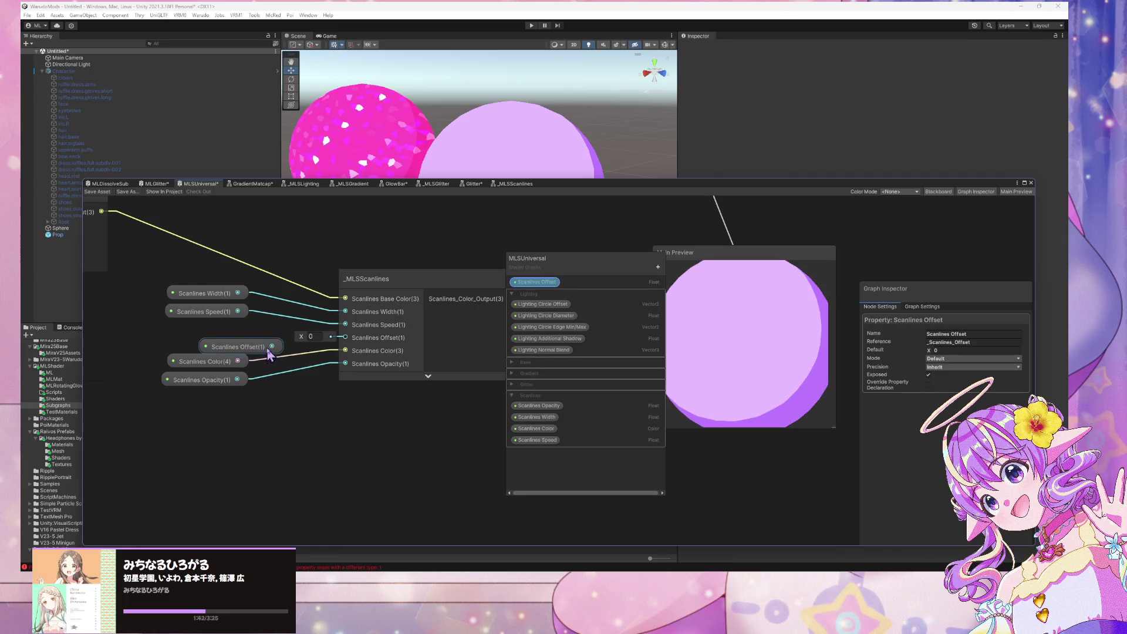
left_click_drag(348, 347, 346, 338)
left_click_drag(247, 347, 213, 343)
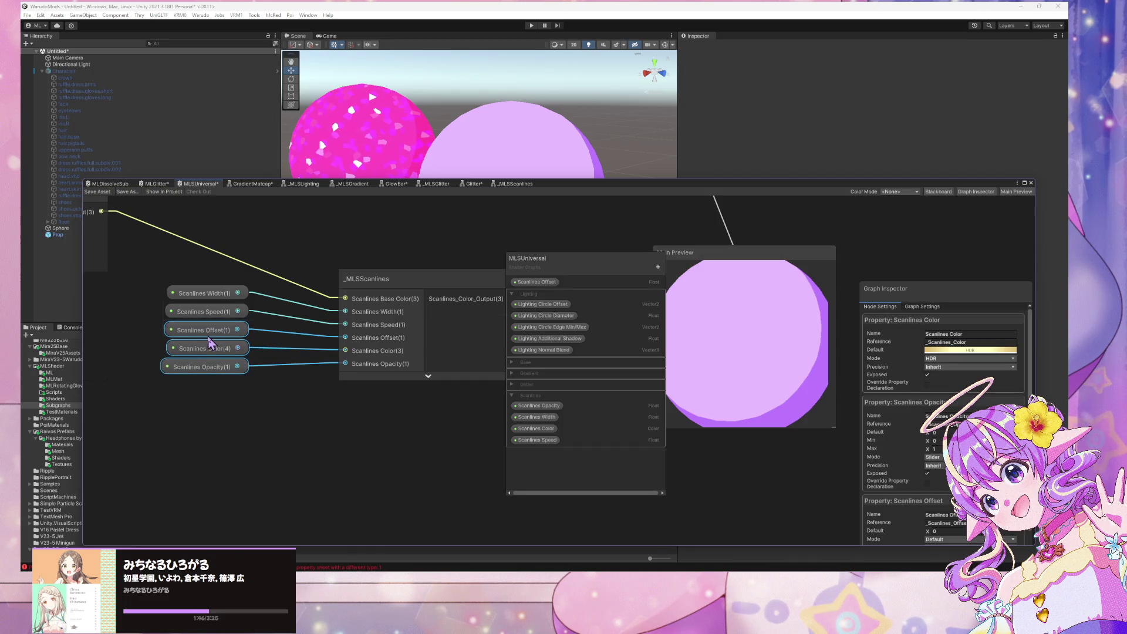
left_click(279, 453)
Step: Move the scanlines node group further down and the glitter nodes down and left
scroll(251, 389, "down", 3)
mouse_move(250, 389)
left_mouse_down()
mouse_move(385, 407)
mouse_move(197, 377)
mouse_move(236, 346)
left_mouse_up()
scroll(408, 439, "down", 2)
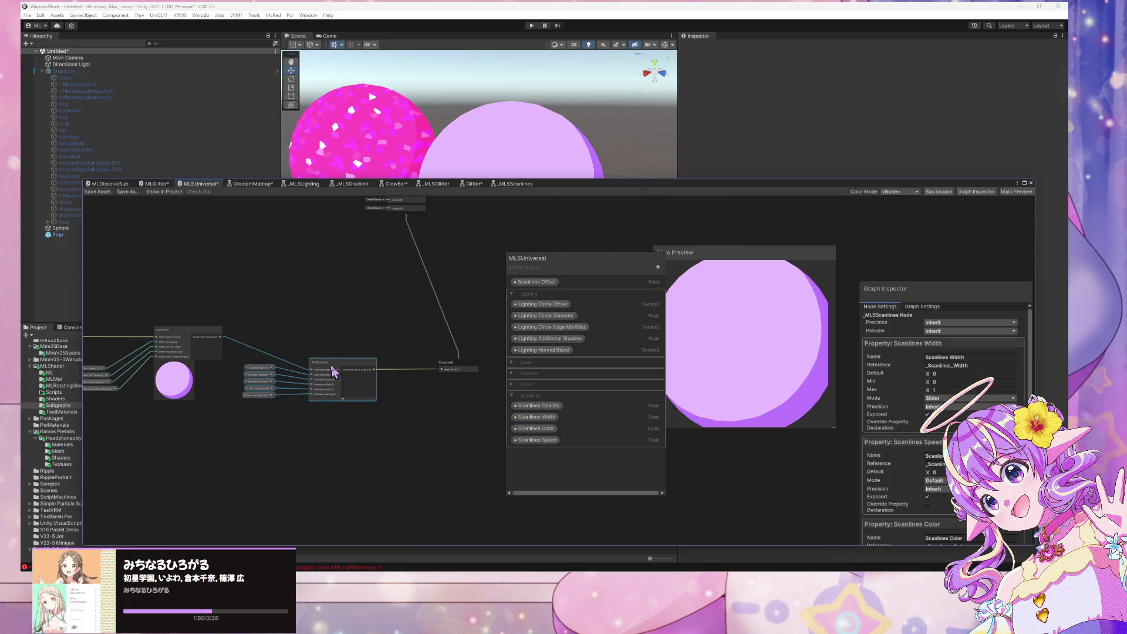
mouse_move(329, 369)
left_mouse_down()
mouse_move(344, 423)
mouse_move(333, 448)
left_mouse_up()
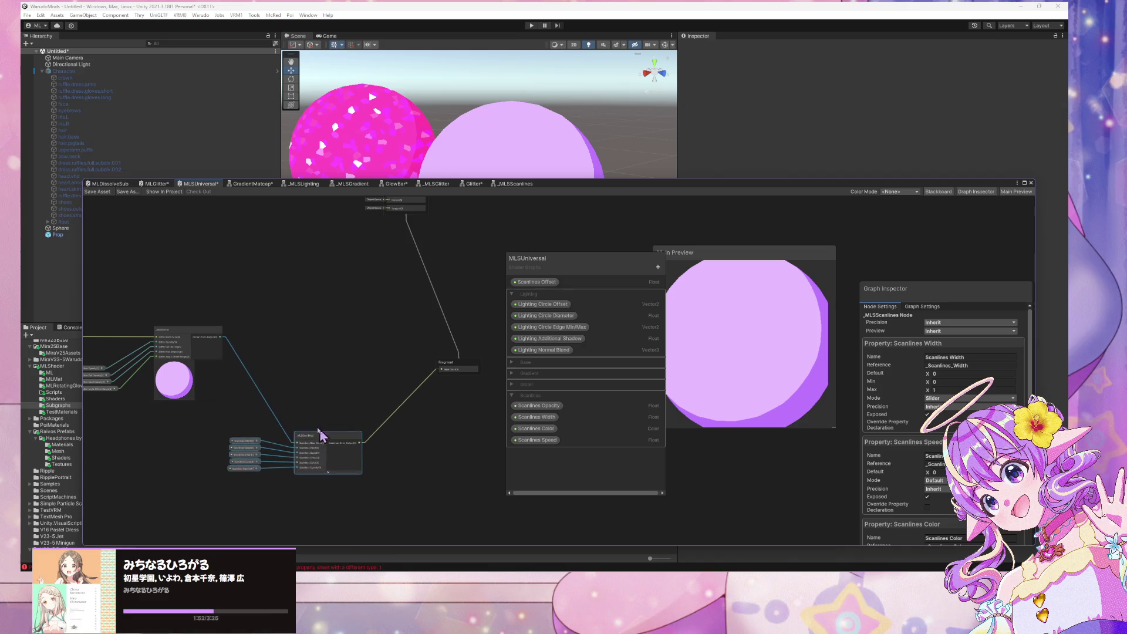
mouse_move(202, 398)
left_mouse_down()
mouse_move(476, 458)
mouse_move(421, 373)
mouse_move(293, 283)
left_mouse_up()
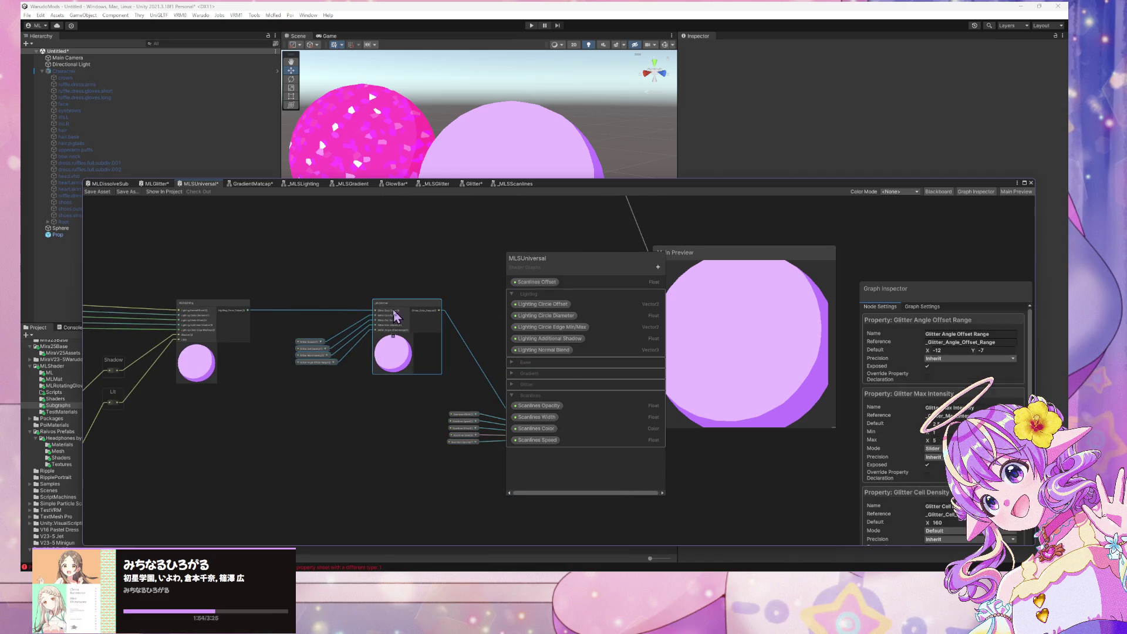
left_click_drag(389, 315, 353, 374)
mouse_move(417, 331)
left_mouse_down()
mouse_move(414, 263)
mouse_move(304, 330)
mouse_move(390, 360)
left_mouse_up()
Step: Move MLSLighting up-left, lower the scanlines nodes, and save the MLSUniversal graph
left_click(337, 304)
left_click_drag(354, 298, 340, 244)
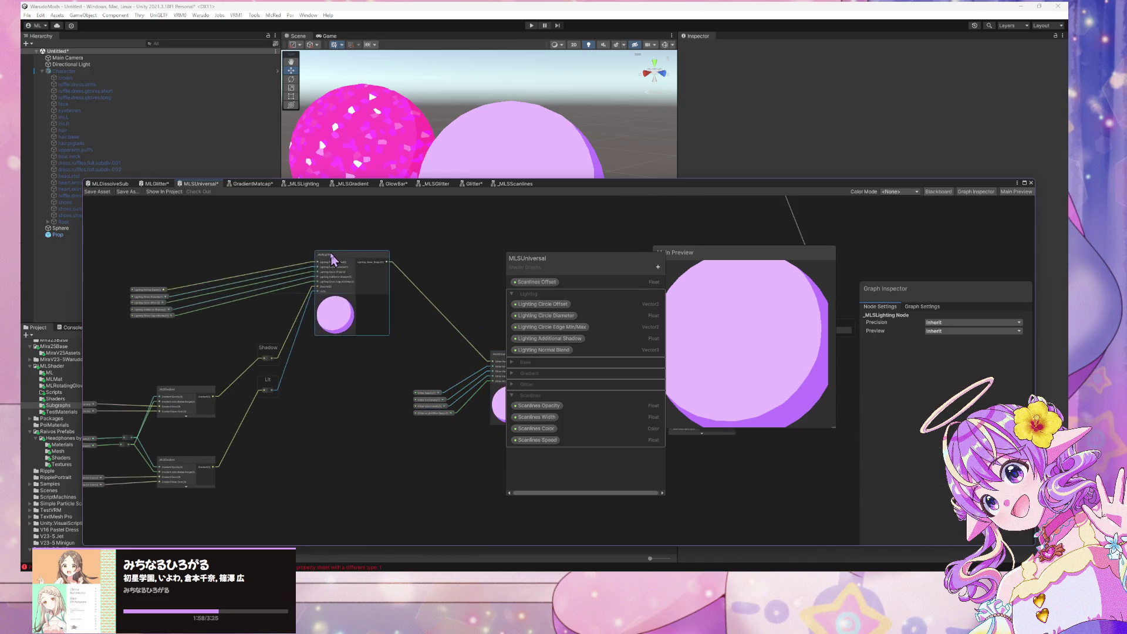
mouse_move(176, 352)
left_mouse_down()
mouse_move(156, 315)
mouse_move(200, 230)
mouse_move(244, 271)
left_mouse_up()
left_click(438, 397)
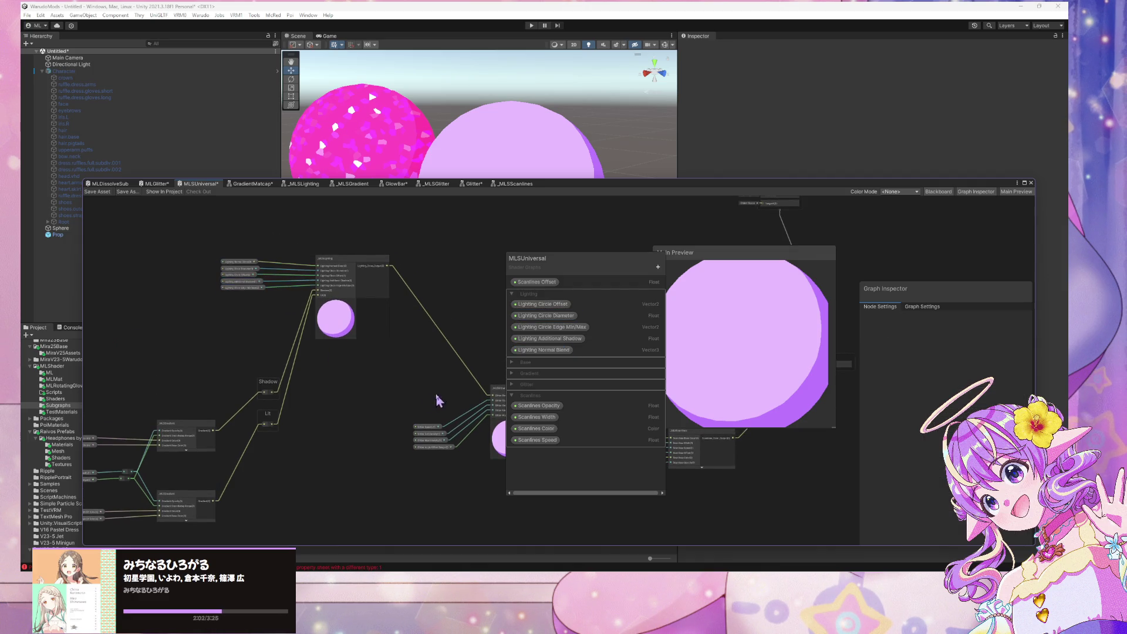
mouse_move(438, 398)
left_mouse_down()
mouse_move(327, 362)
mouse_move(354, 338)
left_mouse_up()
left_click_drag(422, 353, 420, 405)
left_click(434, 344)
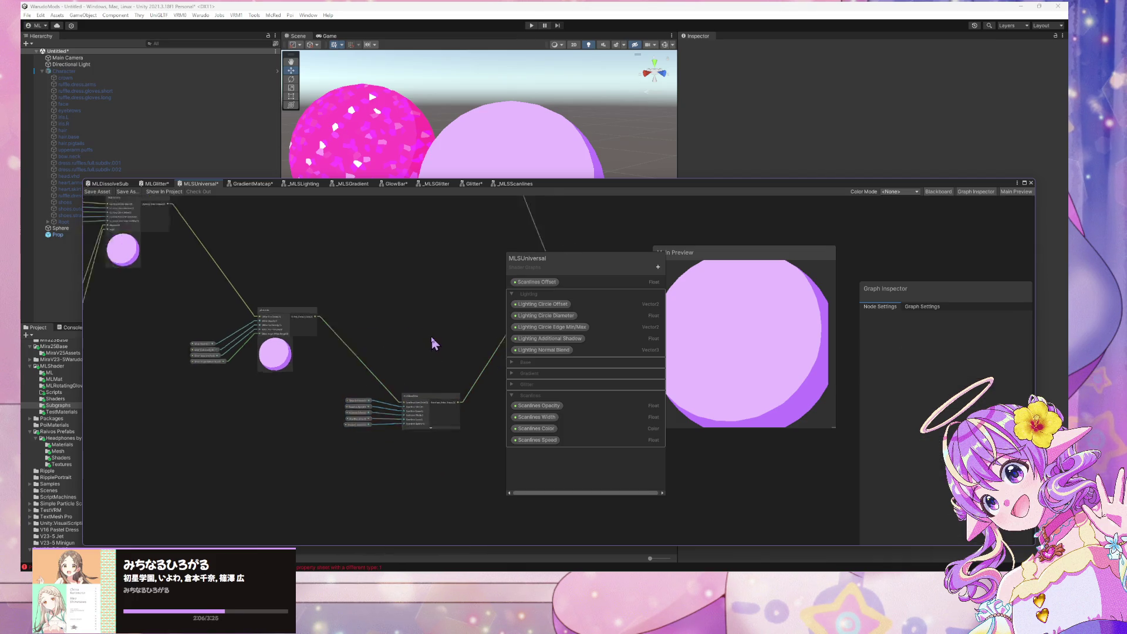
scroll(435, 344, "down", 4)
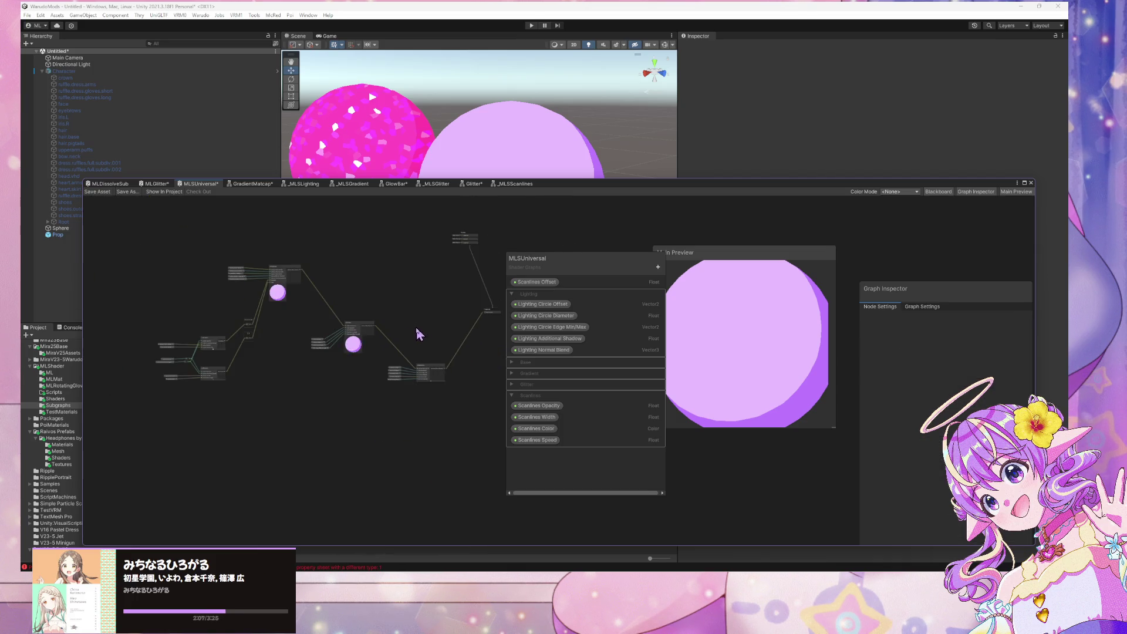
left_click(97, 192)
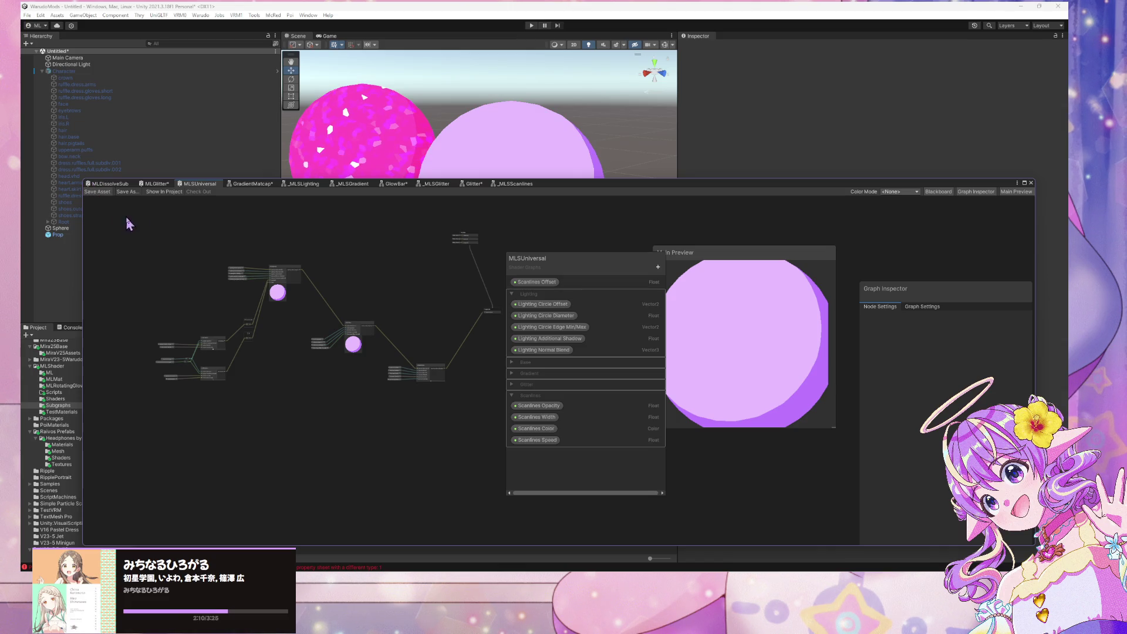
Step: Collapse the _MLSScanlines, glitter and lighting node previews and fold the Scanlines category
scroll(458, 364, "up", 4)
left_click(453, 380)
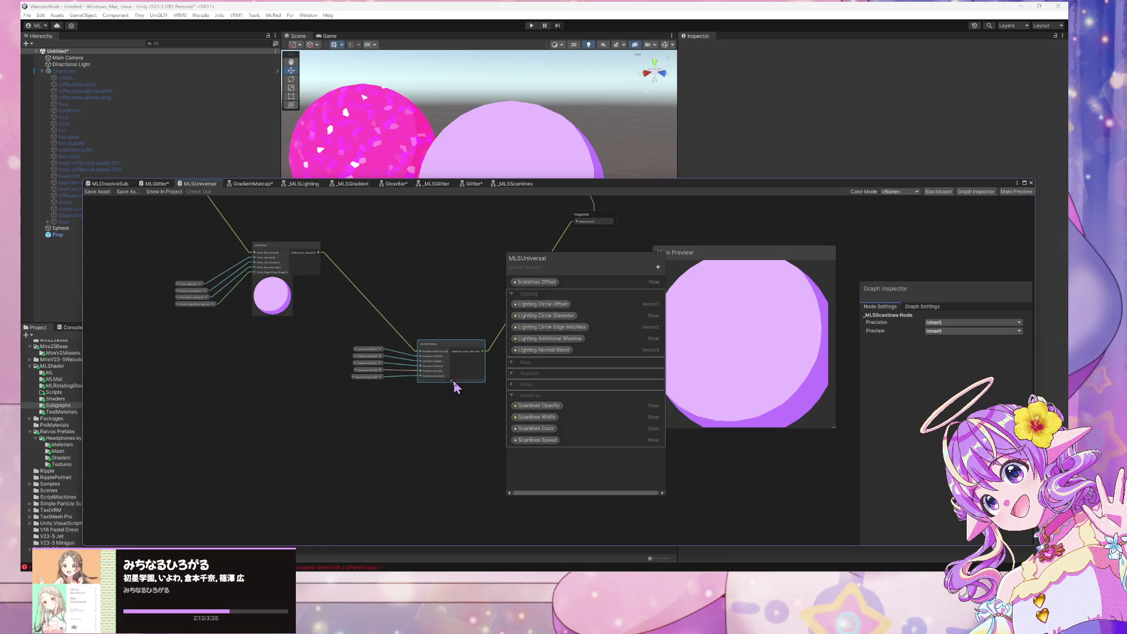
left_click(453, 381)
left_click(438, 383)
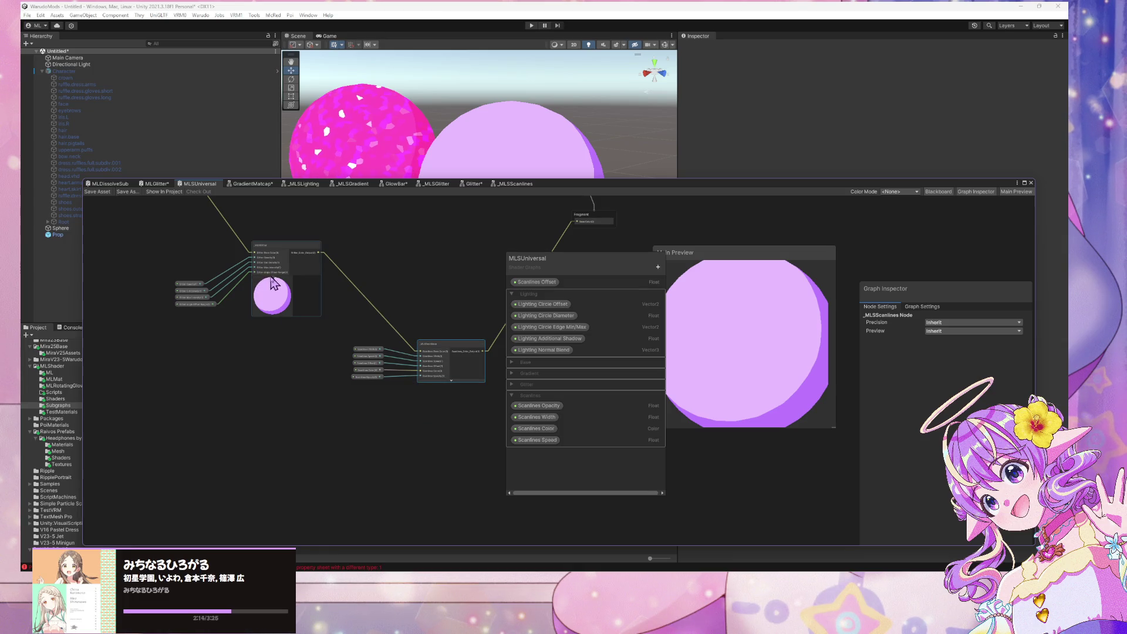
left_click(271, 286)
left_click(272, 278)
left_click_drag(171, 302, 382, 374)
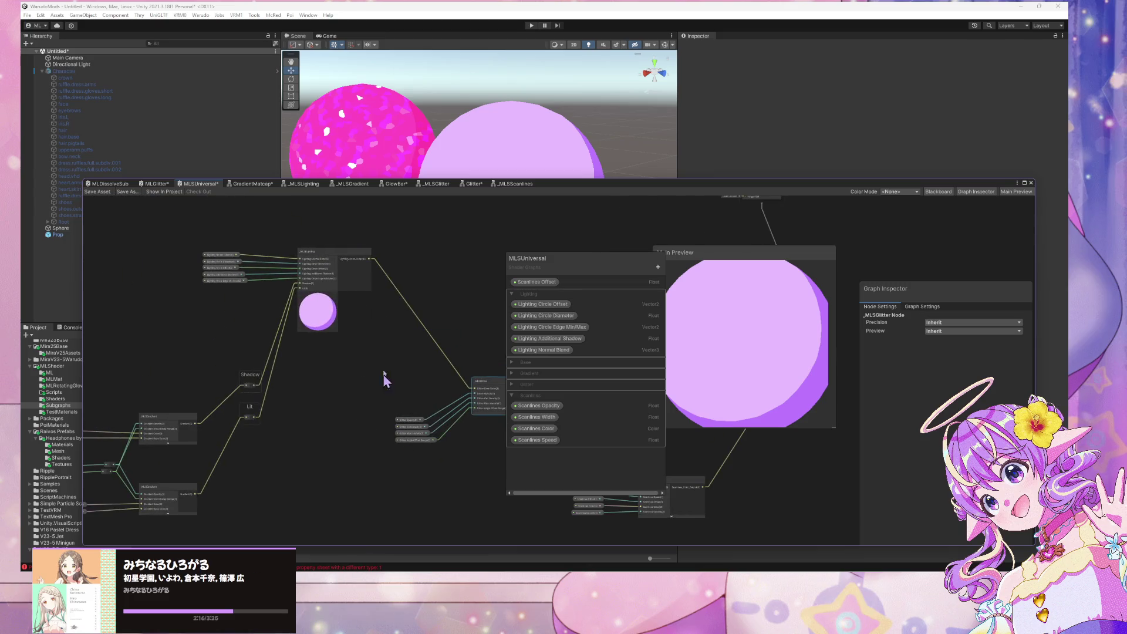
left_click(317, 295)
left_click_drag(327, 320, 181, 289)
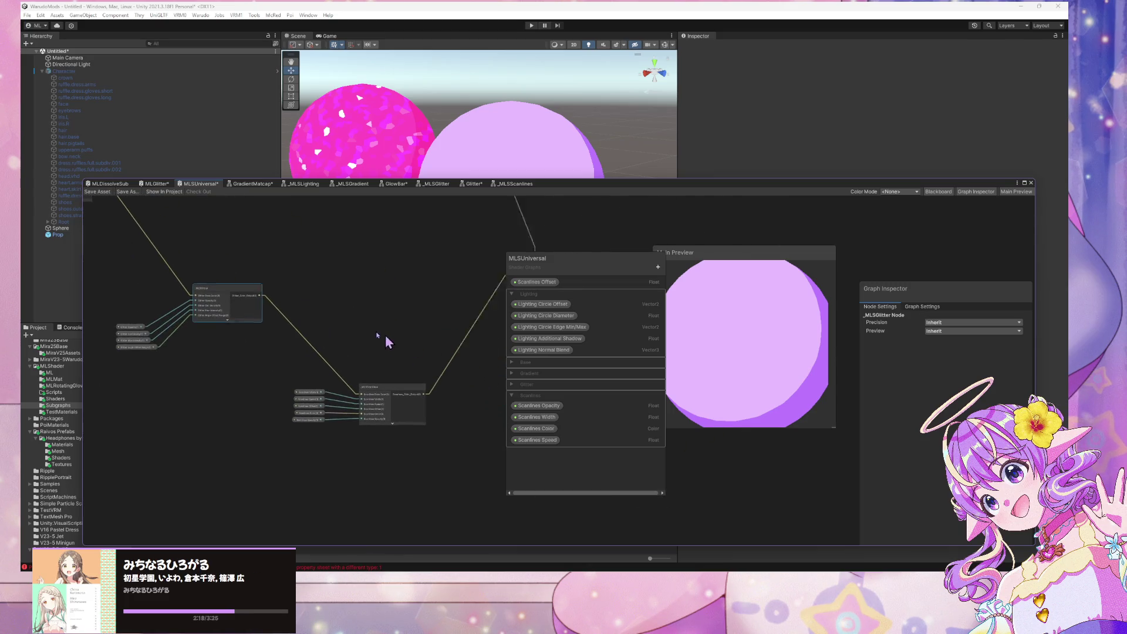
left_click_drag(385, 335, 133, 206)
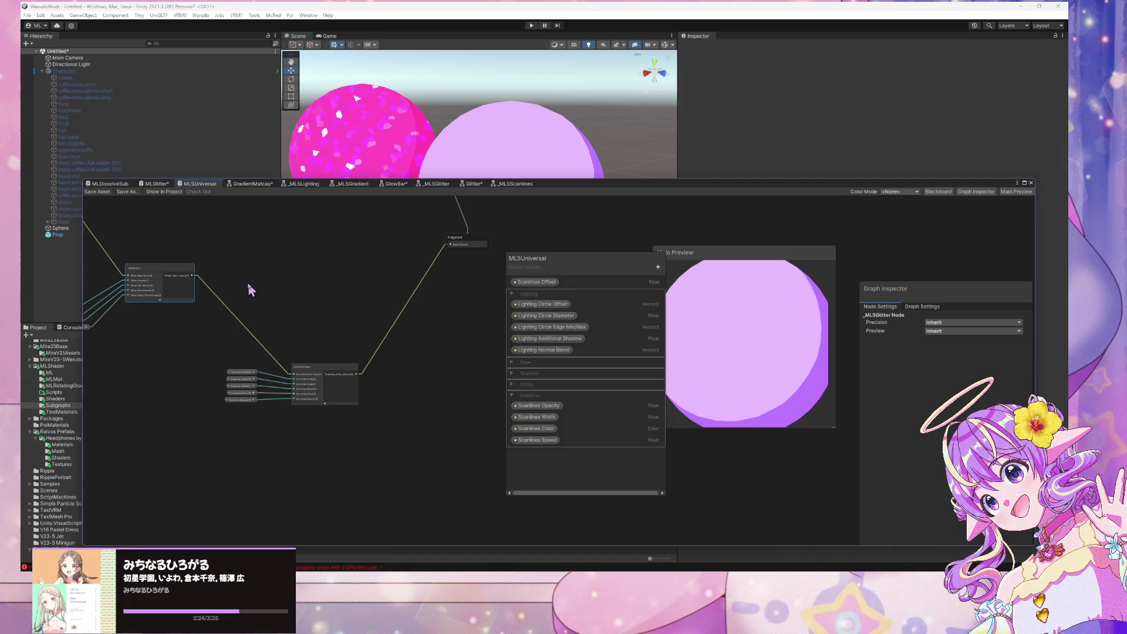
left_click(510, 397)
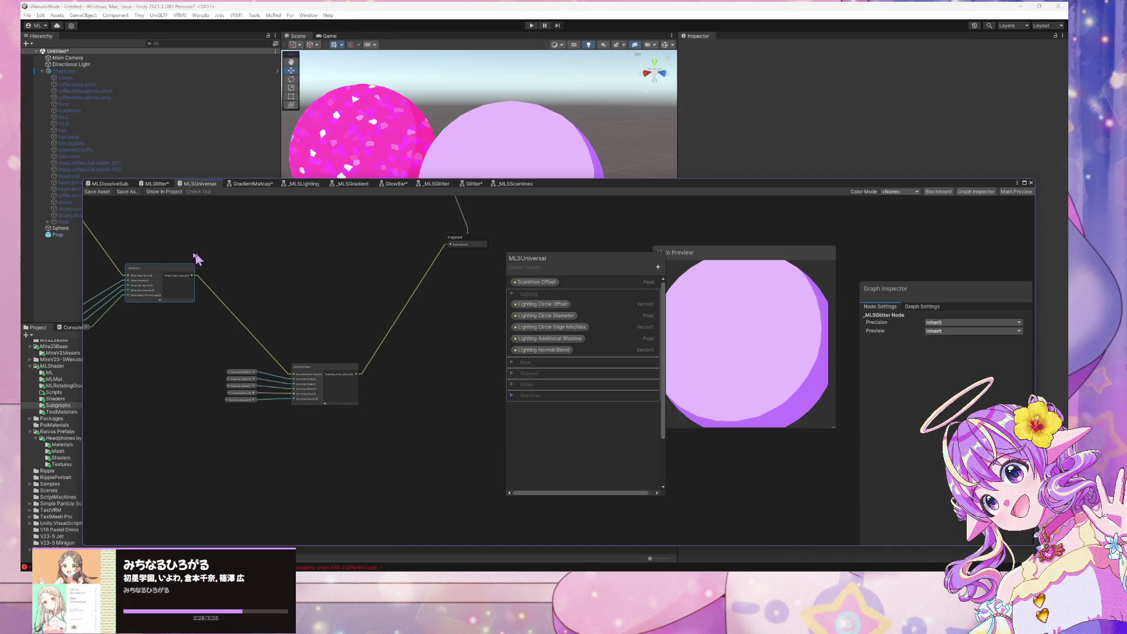
Step: Unfold the Scanlines category and dock the graph window below the Project panel
mouse_move(196, 259)
left_mouse_down()
mouse_move(323, 267)
mouse_move(208, 243)
left_mouse_up()
scroll(322, 264, "up", 3)
scroll(322, 266, "down", 3)
scroll(208, 243, "up", 2)
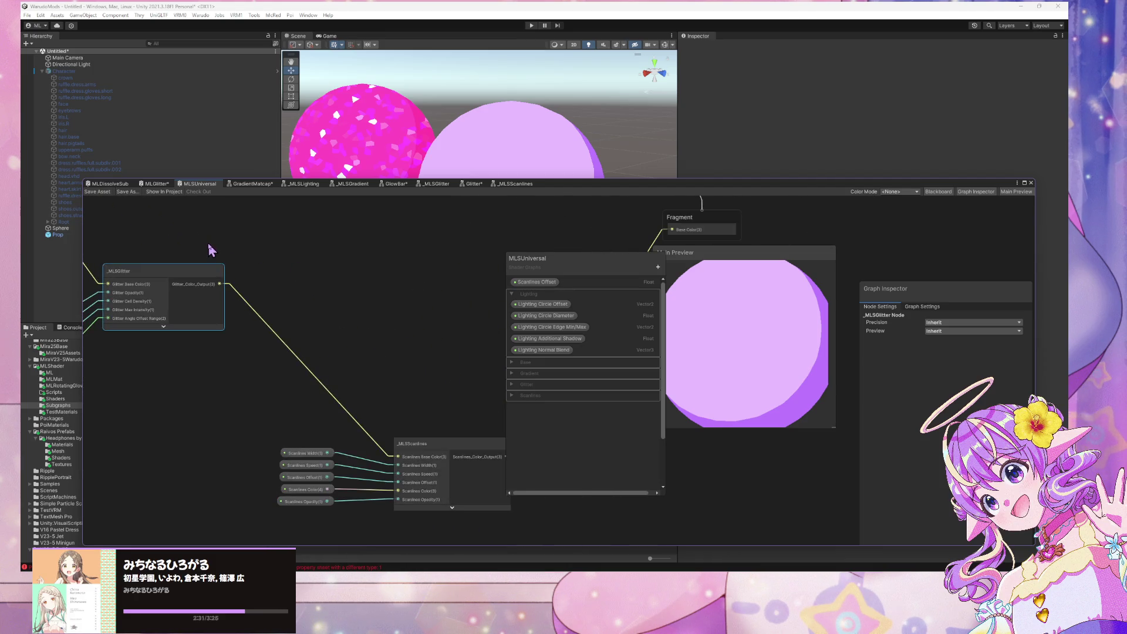
left_click(512, 398)
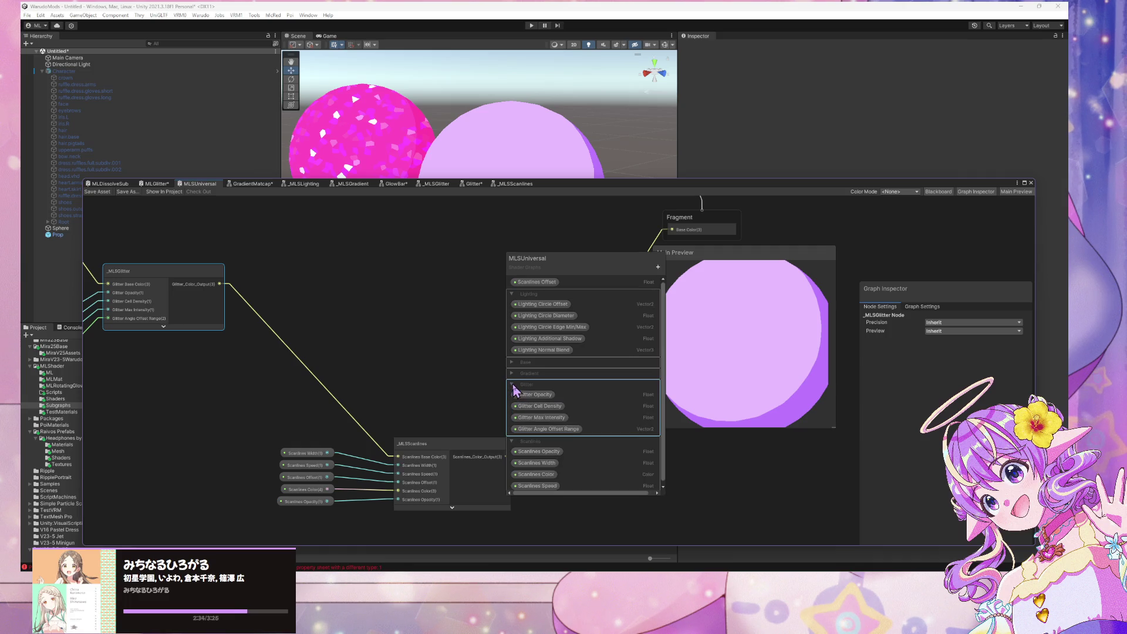
mouse_move(512, 377)
left_mouse_down()
mouse_move(517, 418)
mouse_move(475, 397)
left_mouse_up()
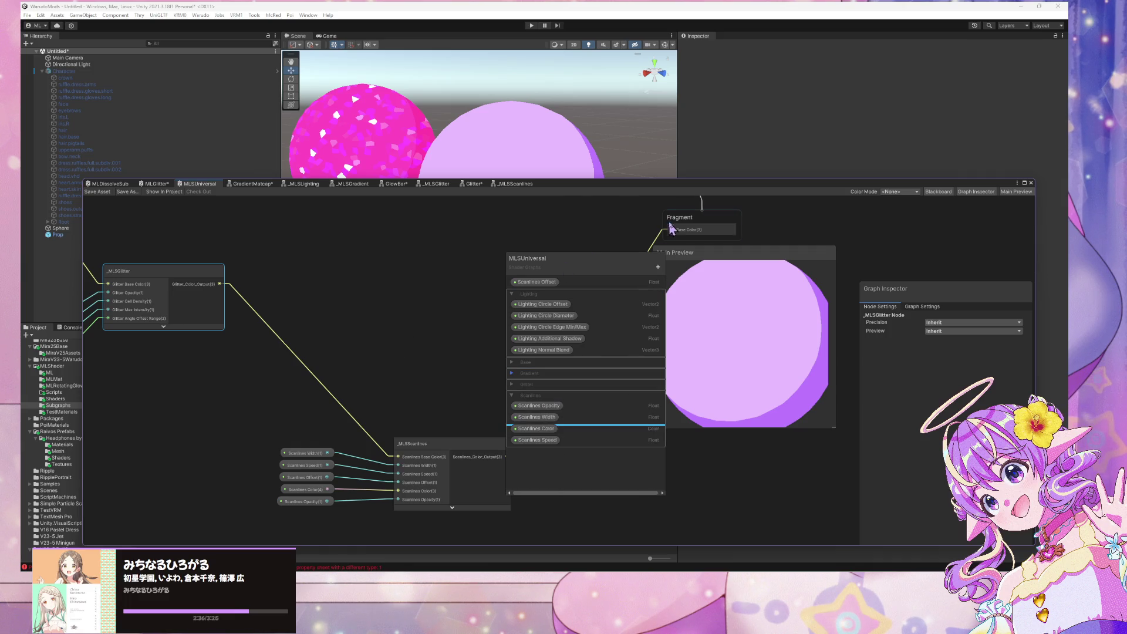
left_click_drag(570, 187, 467, 405)
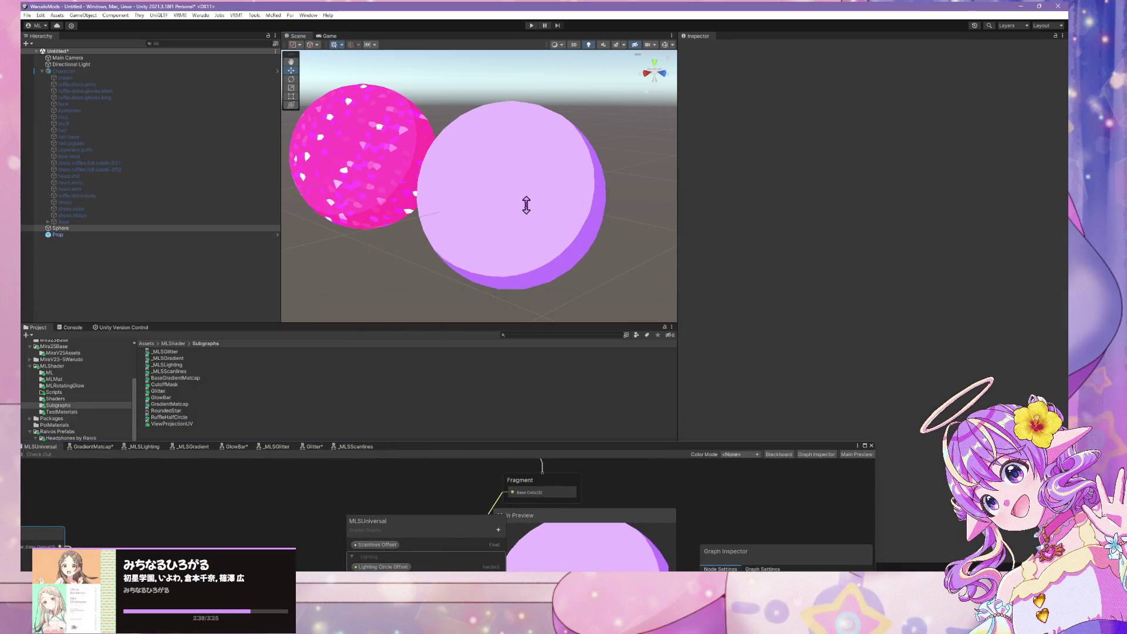
Step: Select the purple sphere, raise its material's Gradient Opacity, and orbit to inspect it
left_click(526, 204)
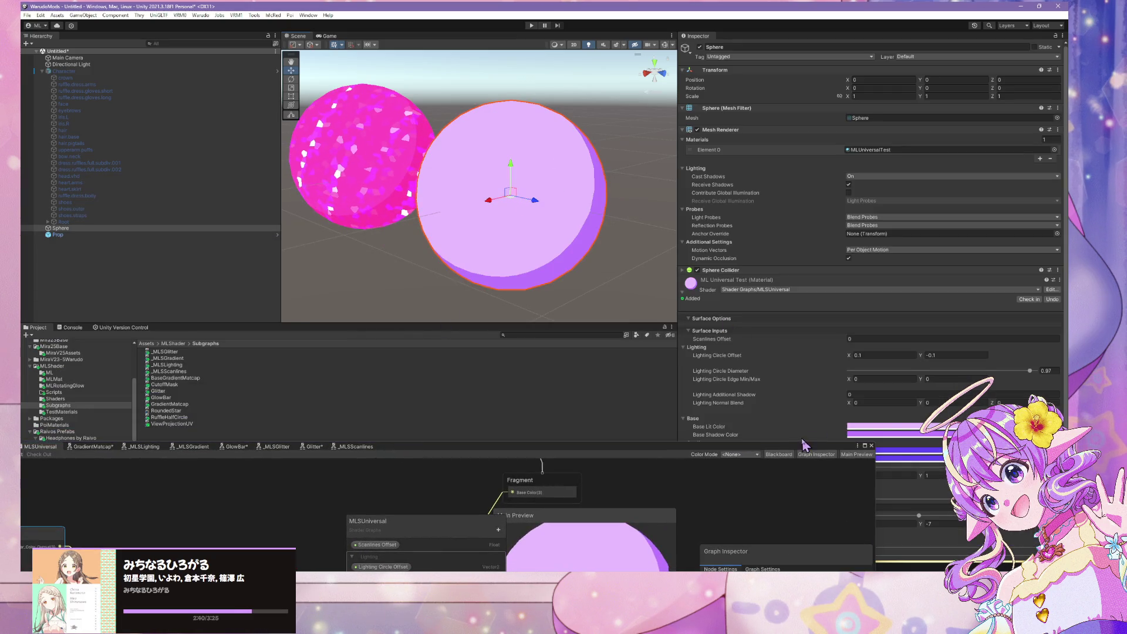
mouse_move(776, 448)
left_mouse_down()
mouse_move(467, 352)
mouse_move(449, 378)
left_mouse_up()
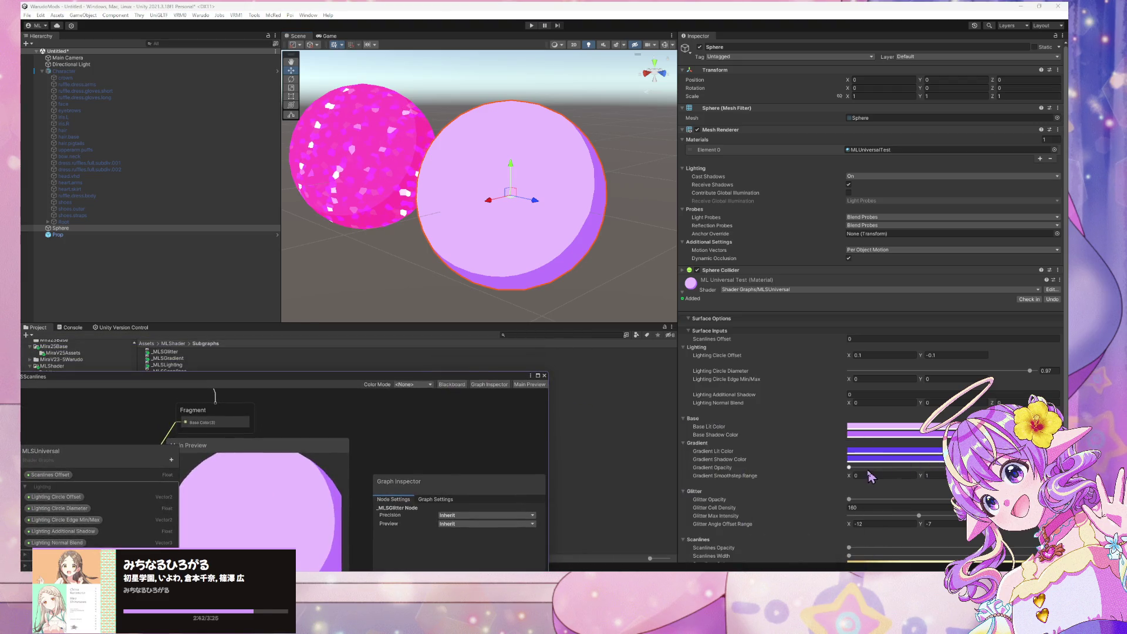
mouse_move(848, 467)
left_mouse_down()
mouse_move(928, 467)
mouse_move(902, 467)
left_mouse_up()
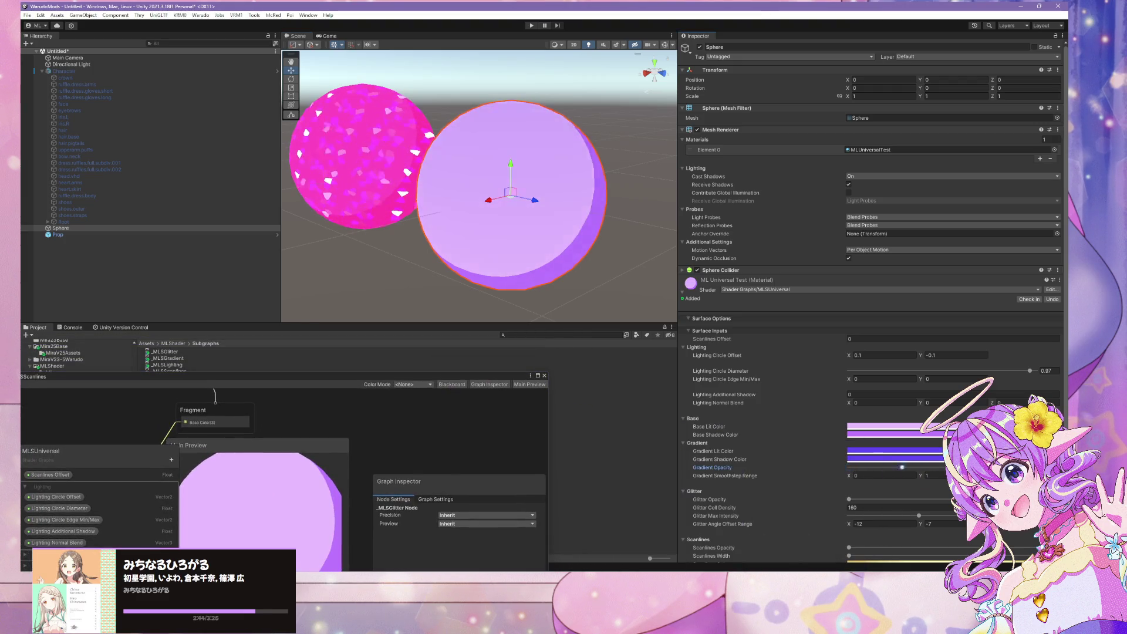
mouse_move(591, 197)
left_mouse_down()
mouse_move(598, 179)
mouse_move(581, 196)
mouse_move(456, 194)
left_mouse_up()
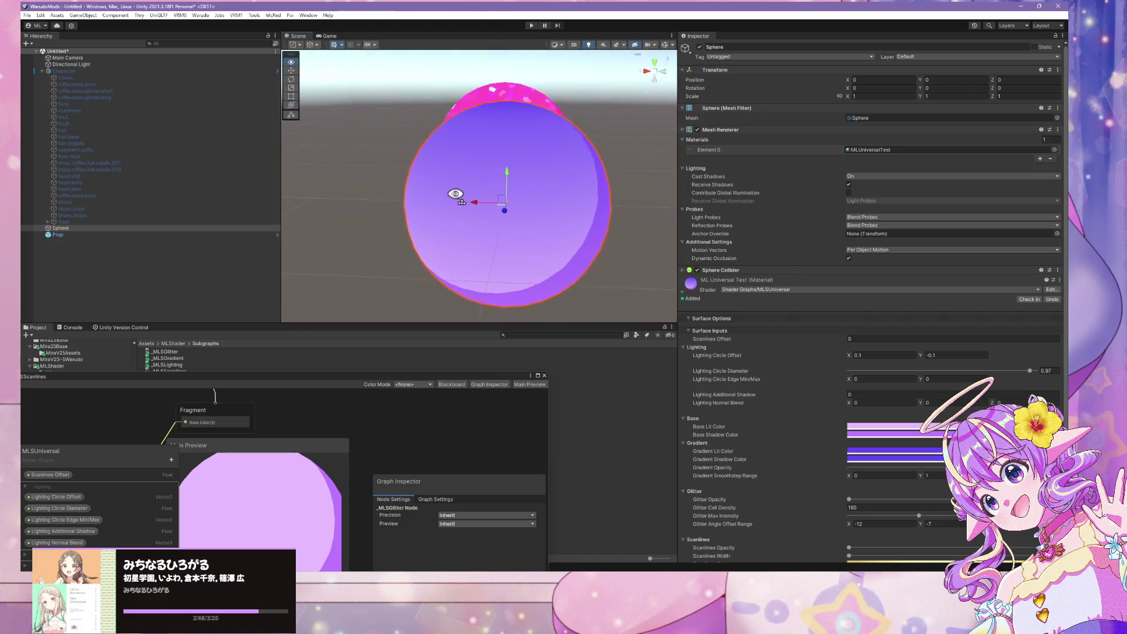
scroll(456, 194, "up", 3)
scroll(468, 194, "down", 5)
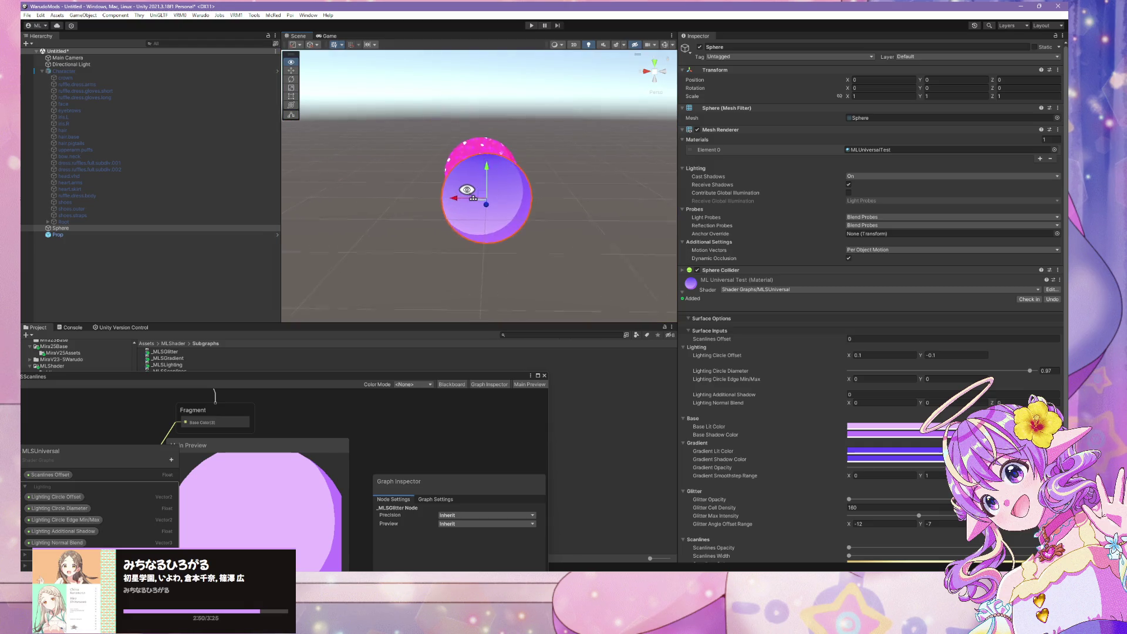
scroll(467, 189, "up", 5)
scroll(466, 188, "down", 3)
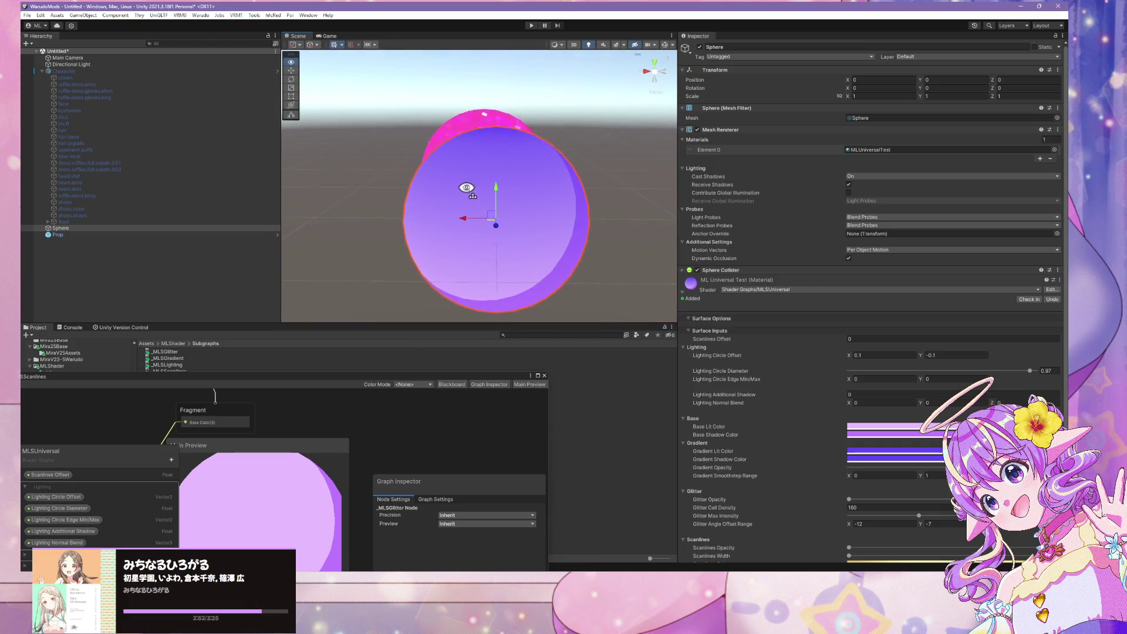
left_click_drag(467, 188, 468, 195)
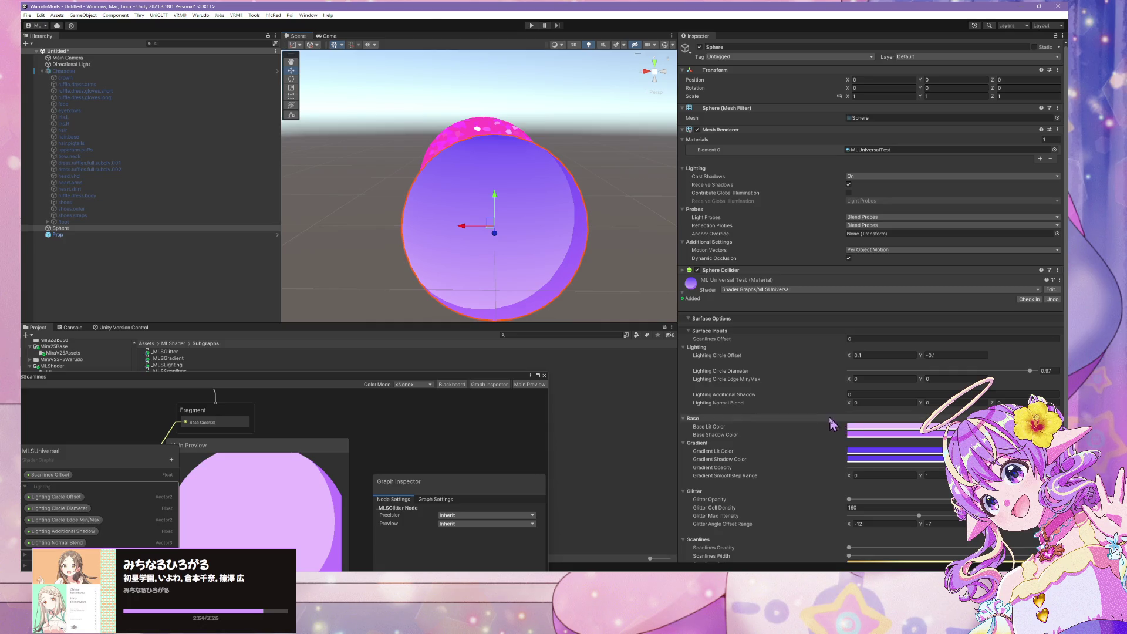
scroll(846, 421, "down", 2)
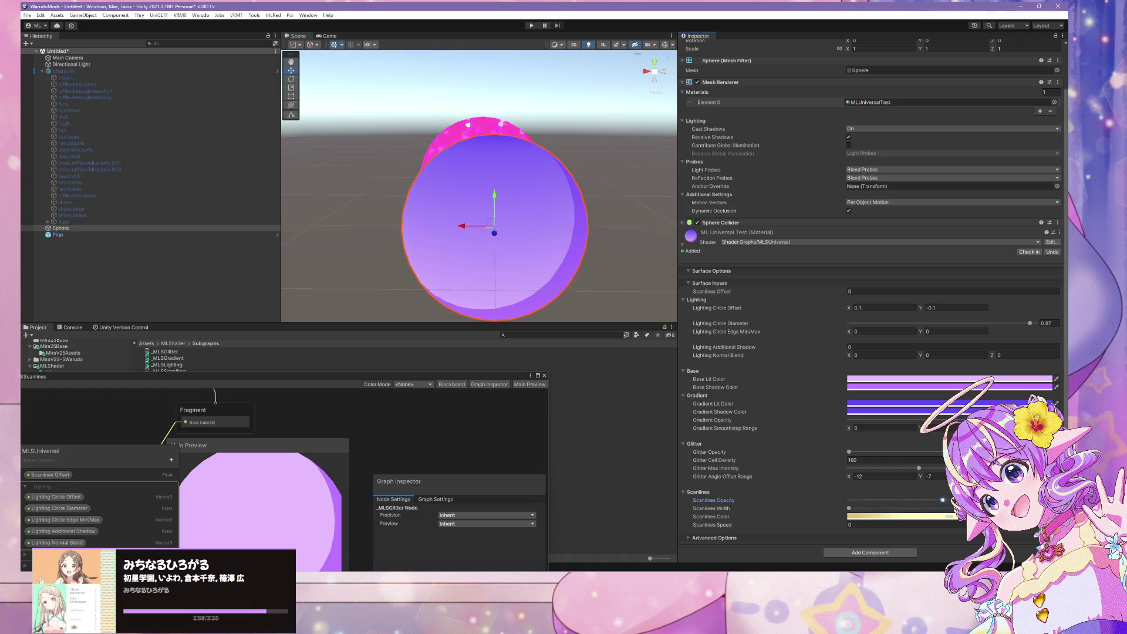
Step: Put Scanlines Opacity below Scanlines Speed, then hide the Blackboard and tuck the graph window away
left_click_drag(424, 374, 424, 103)
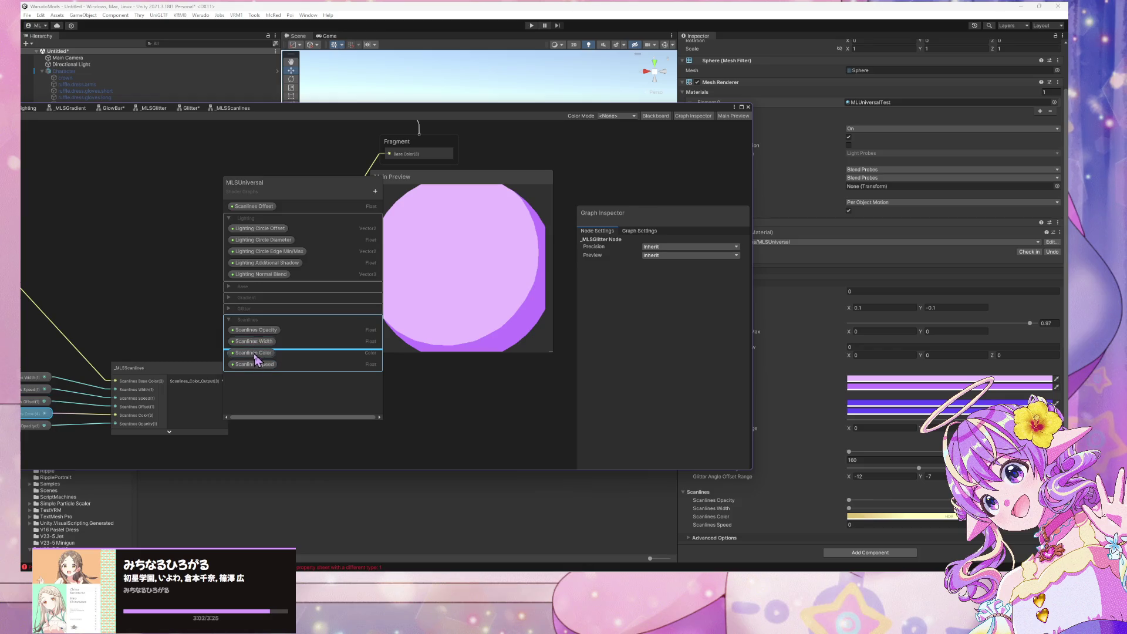
mouse_move(263, 332)
left_mouse_down()
mouse_move(262, 376)
mouse_move(280, 372)
left_mouse_up()
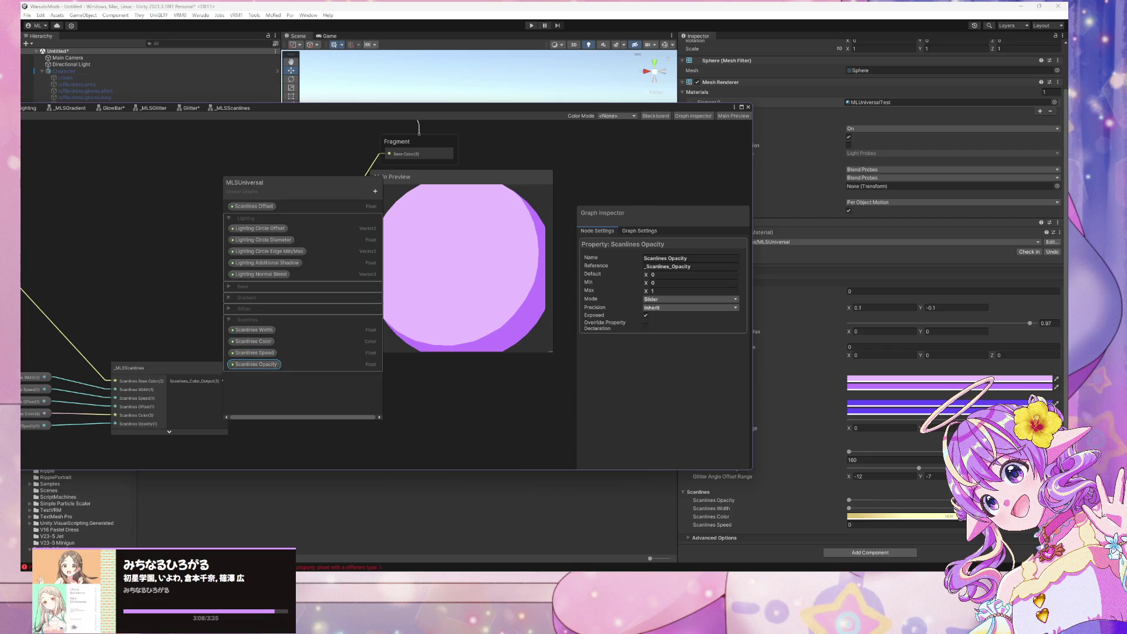
left_click(667, 117)
key("shift+space")
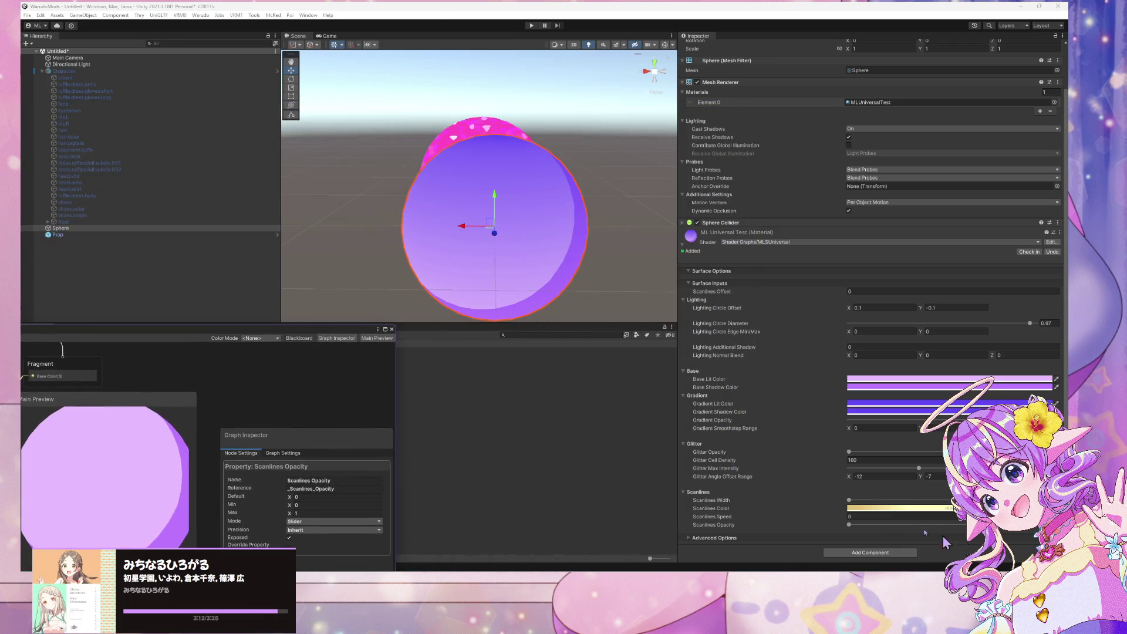
Step: Raise the material's Scanlines Width and set Scanlines Speed to 0.05
mouse_move(850, 501)
left_mouse_down()
mouse_move(880, 503)
mouse_move(869, 503)
left_mouse_up()
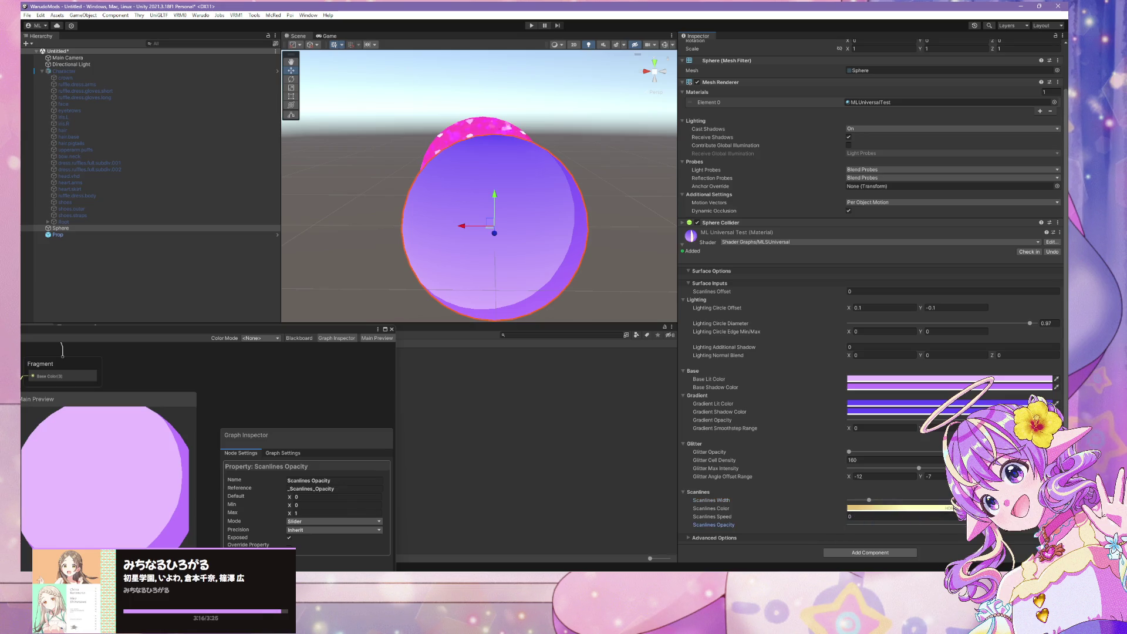
left_click(850, 522)
type("0.0")
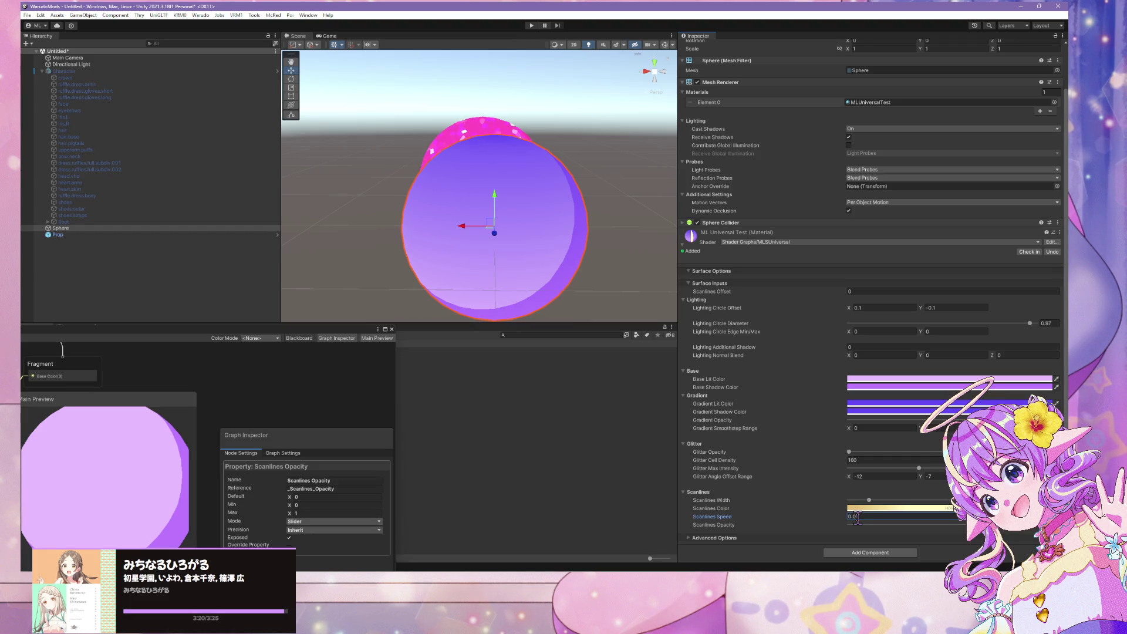
type("5")
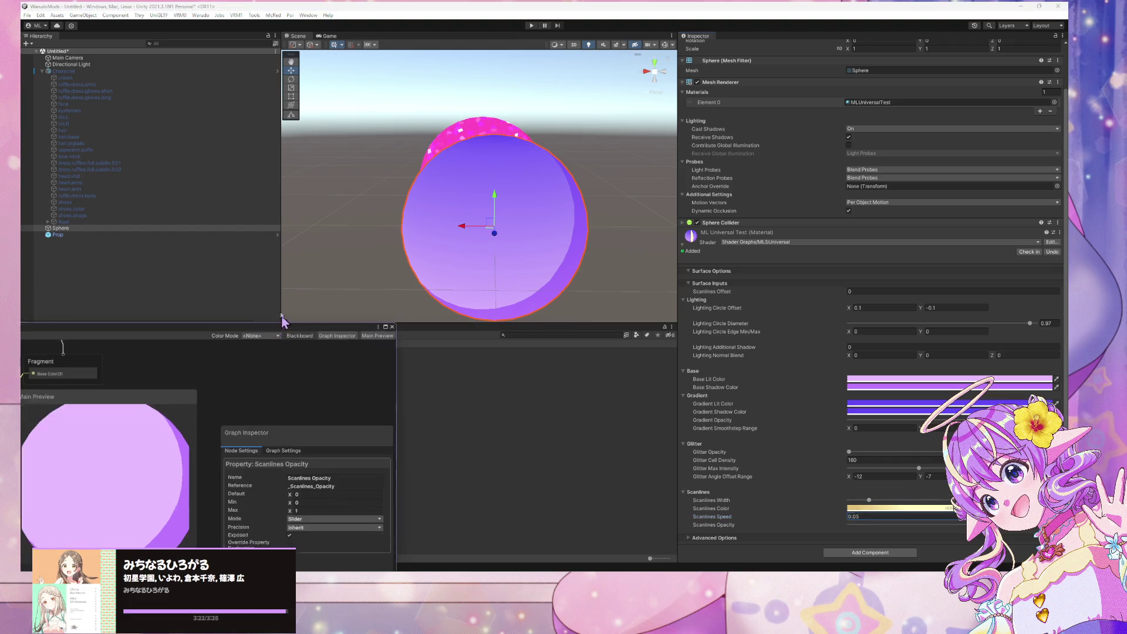
left_click_drag(285, 321, 293, 230)
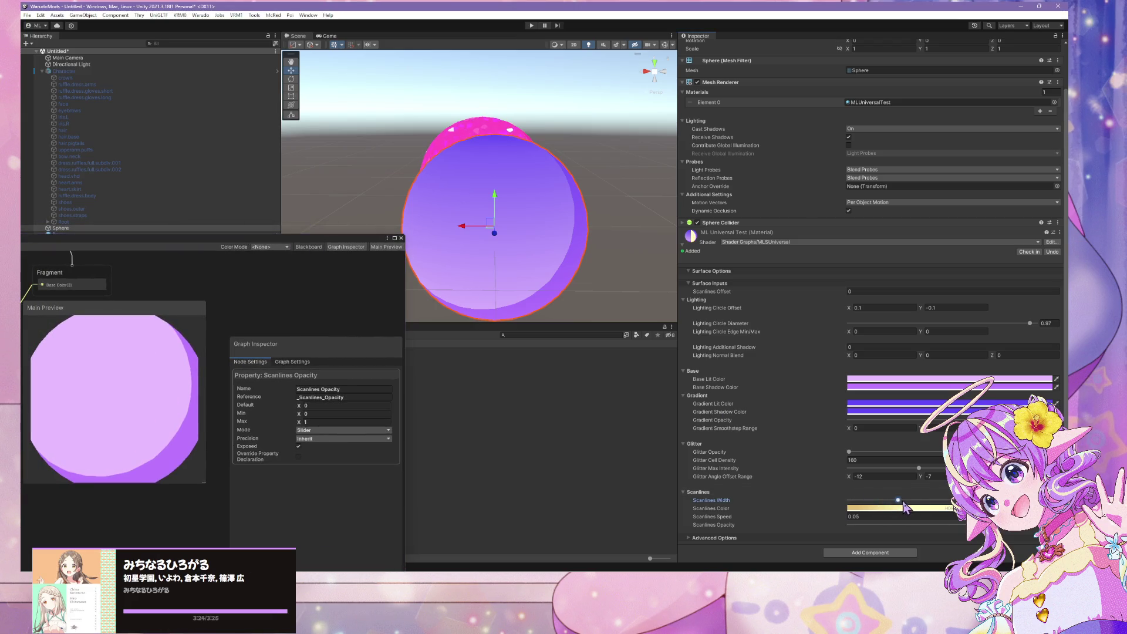
Step: Readjust Scanlines Width and check the Scanlines Color picker, keeping the yellow colour
left_click(869, 502)
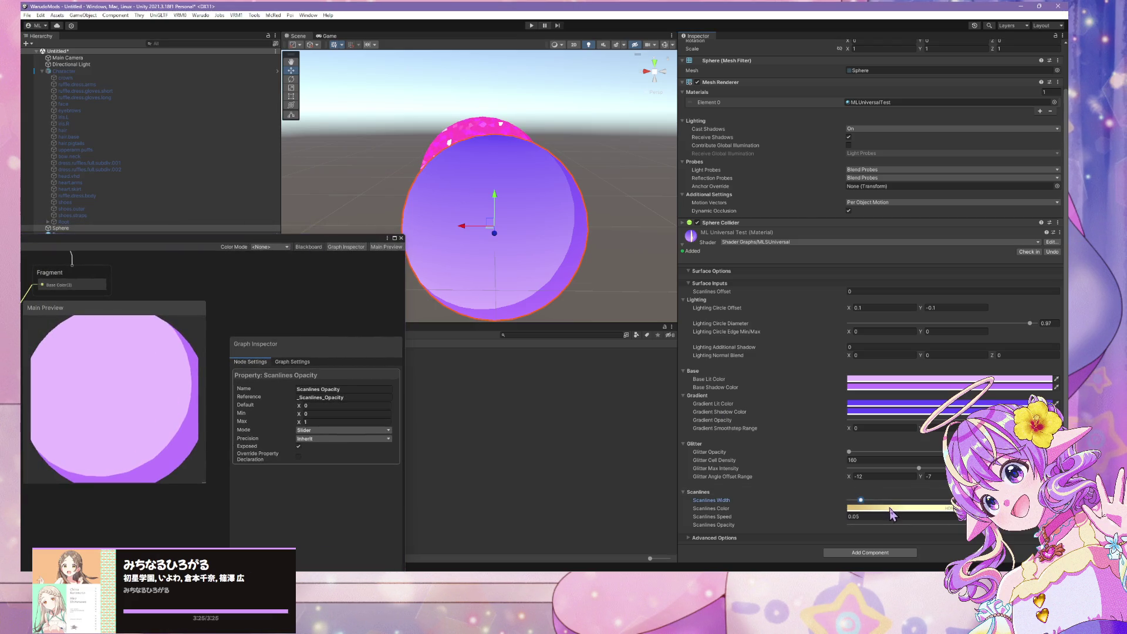
left_click(890, 508)
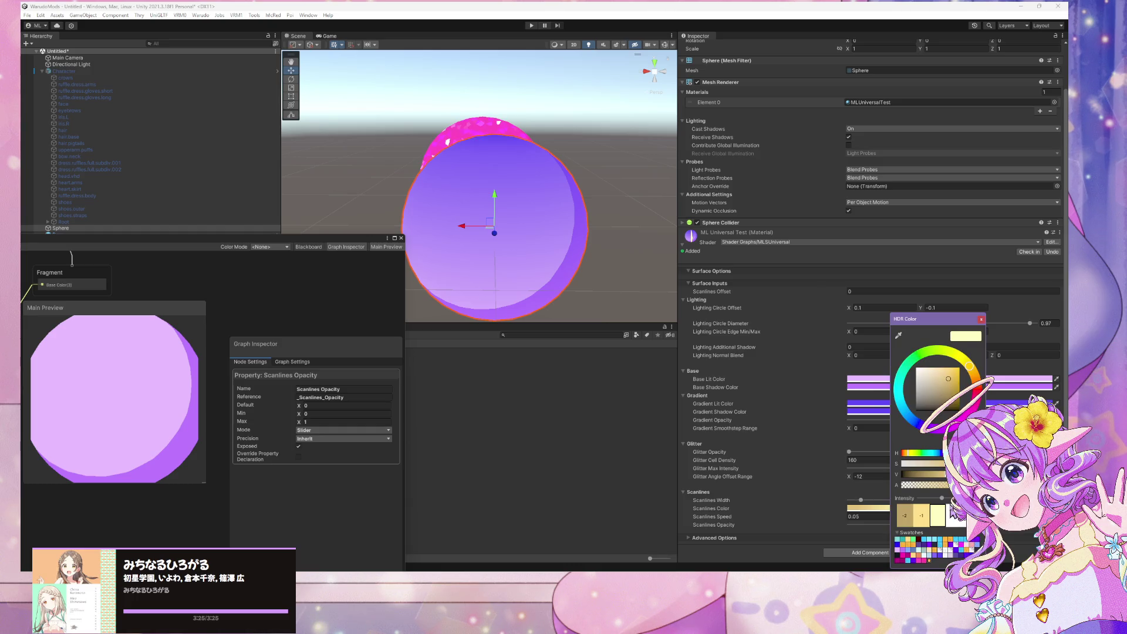
left_click(981, 319)
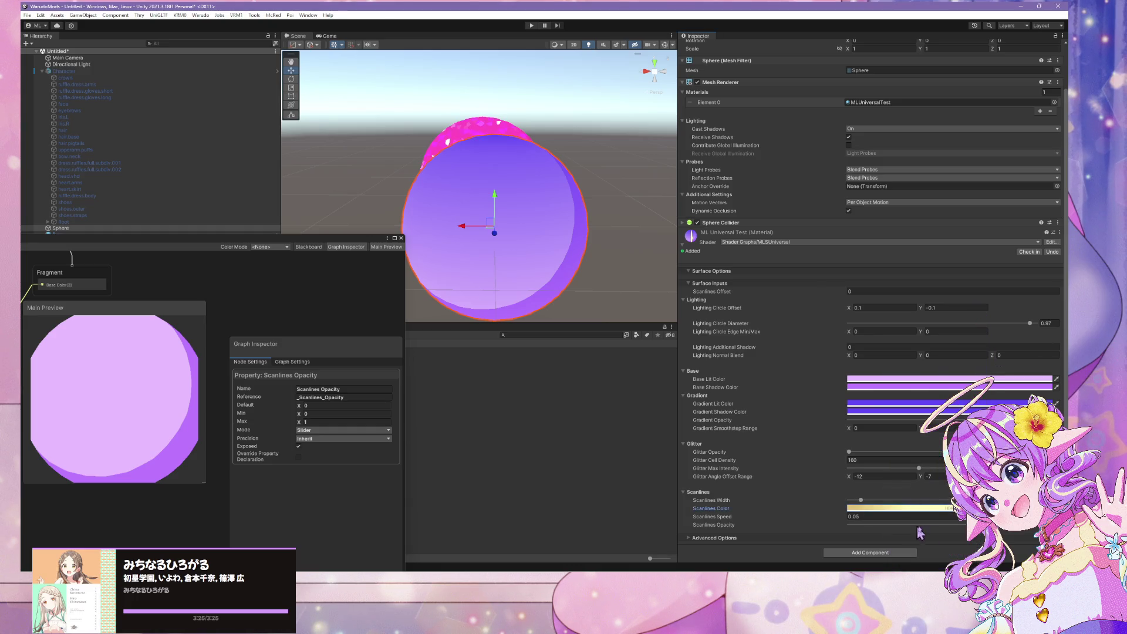
left_click(1014, 526)
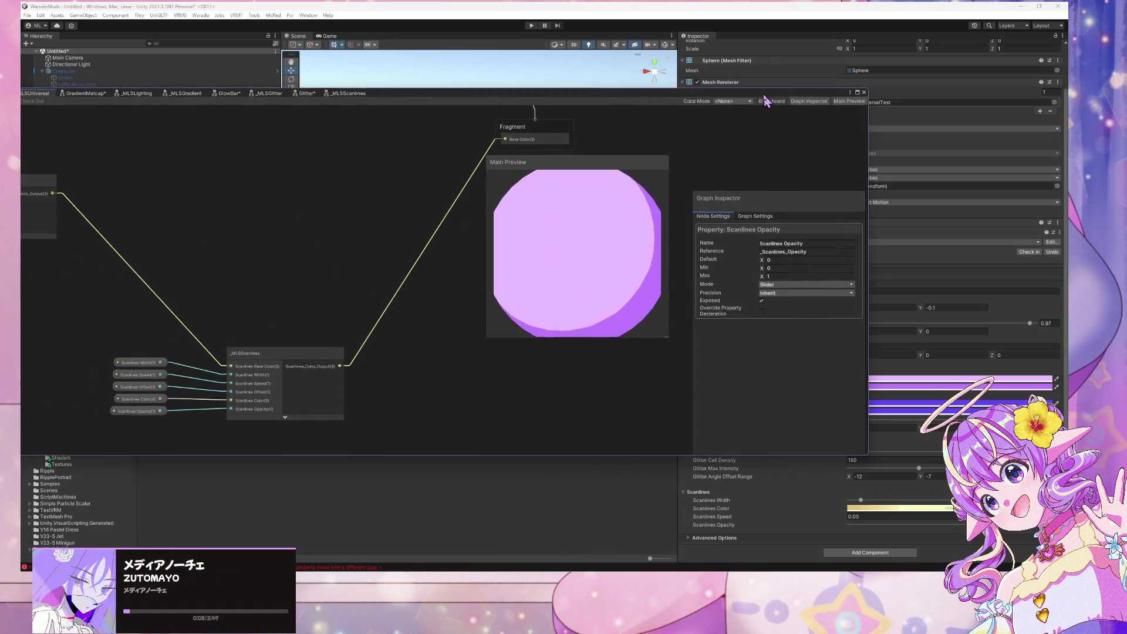
Step: Set the Scanlines Opacity default to 1 and preview the shader on a quad
left_click(306, 370)
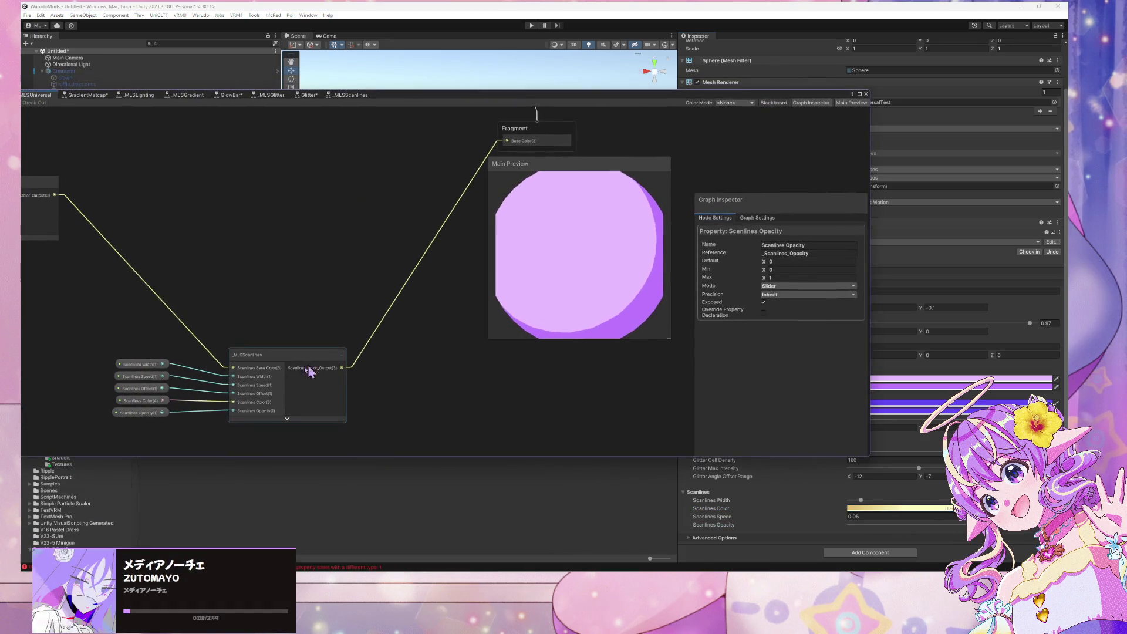
left_click(287, 418)
left_click_drag(455, 391, 538, 254)
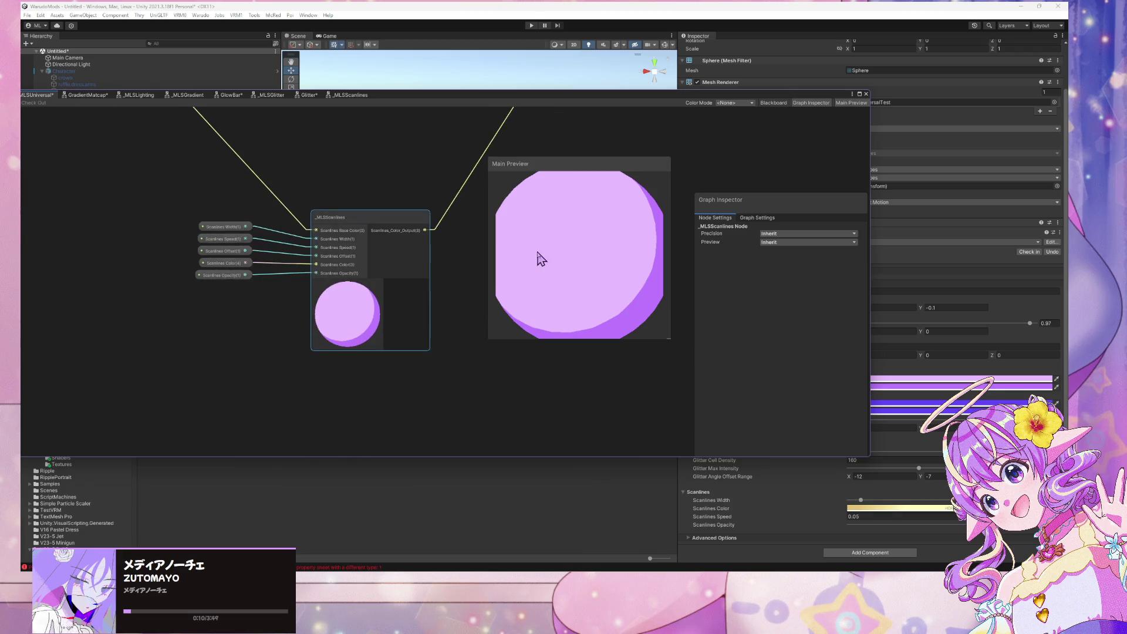
left_click(232, 265)
left_click(226, 274)
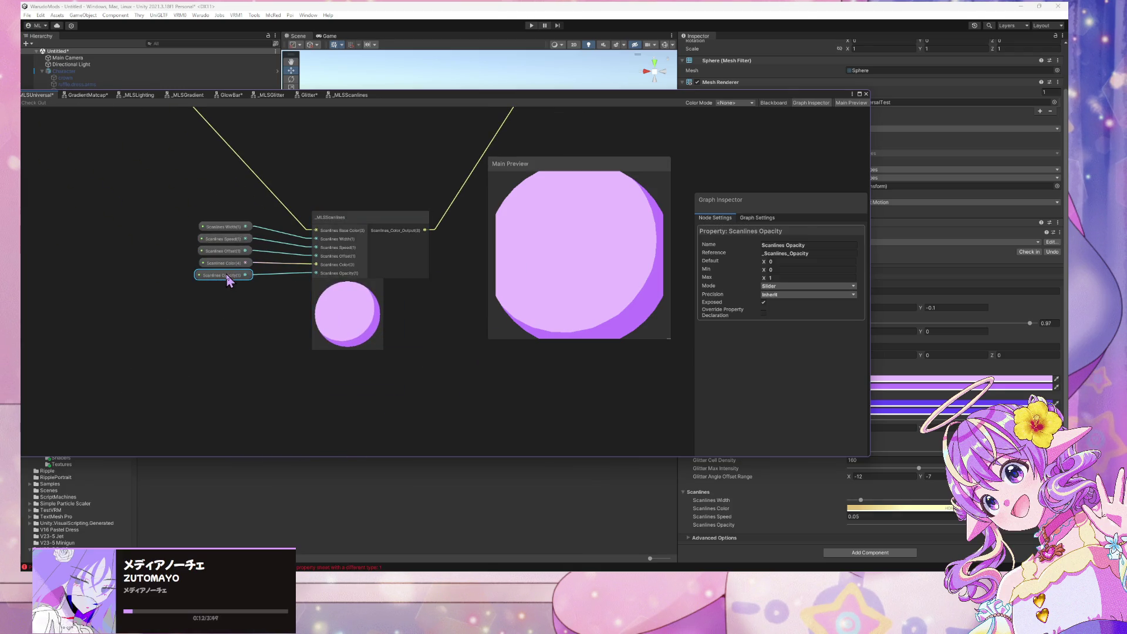
left_click(770, 261)
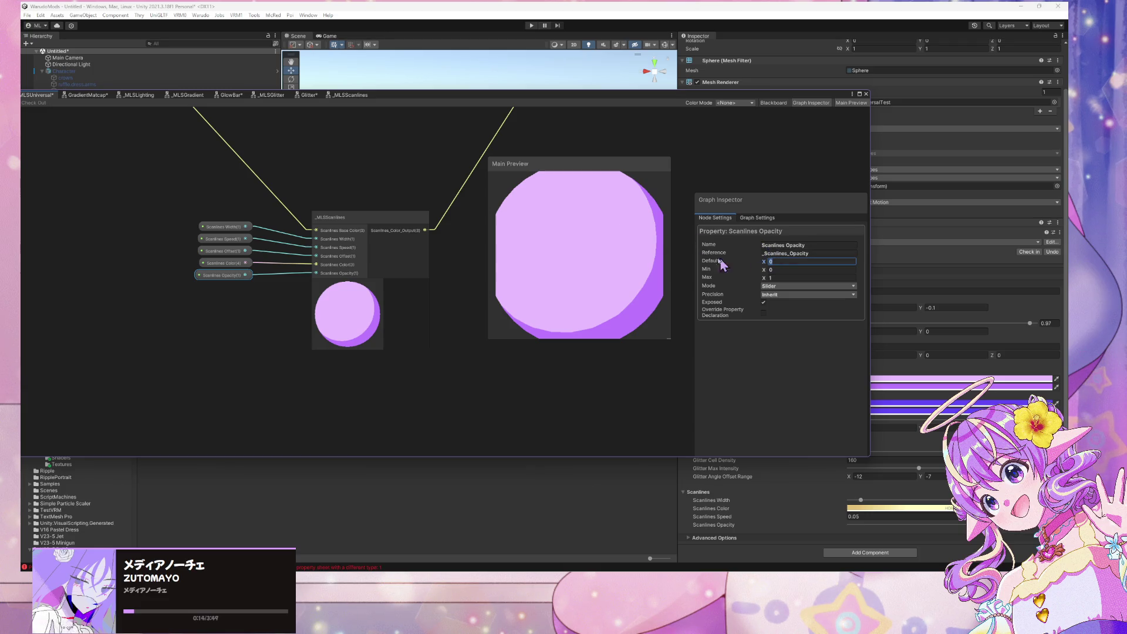
type("1")
left_click(549, 298)
right_click(555, 283)
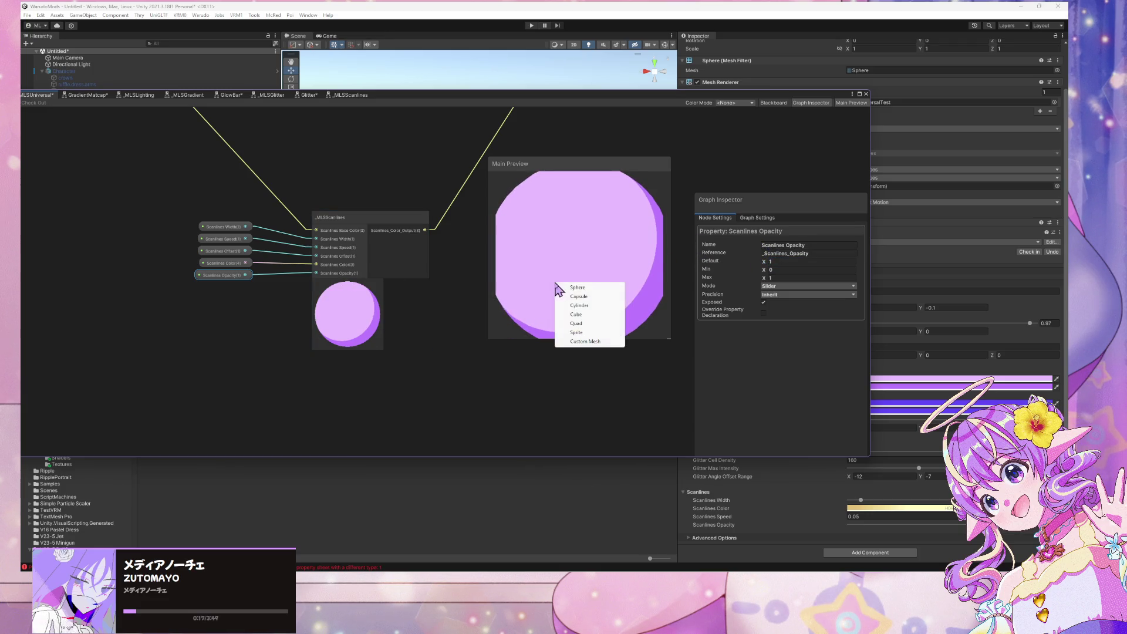
left_click(587, 324)
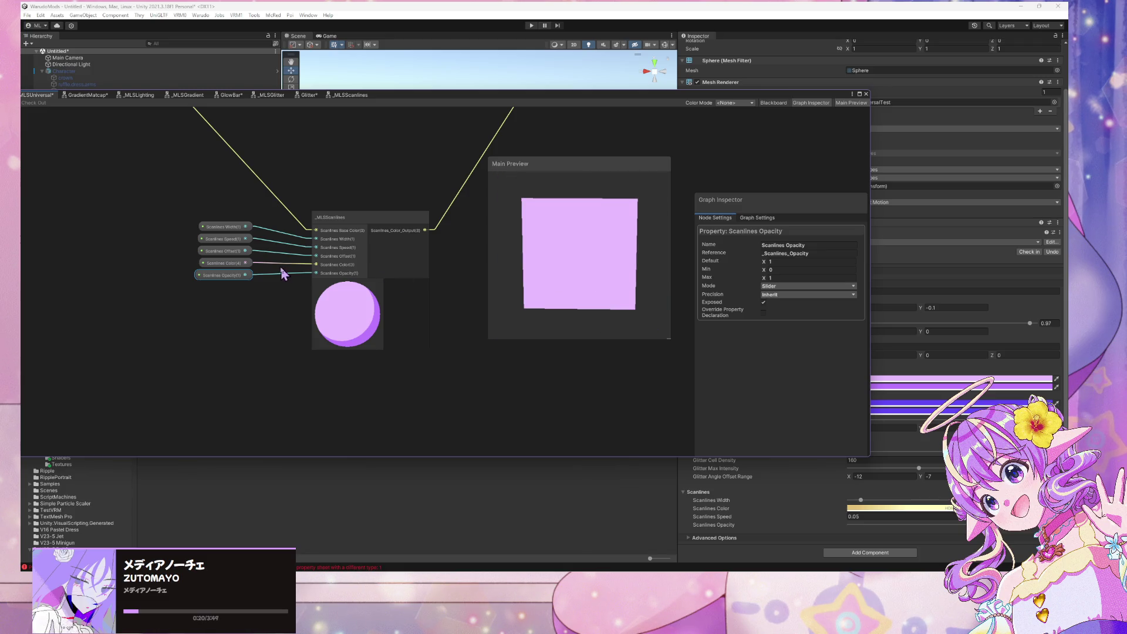
Step: Set the Scanlines Width default to 0.25 and check the stripe on a sphere preview
left_click(229, 254)
left_click(226, 240)
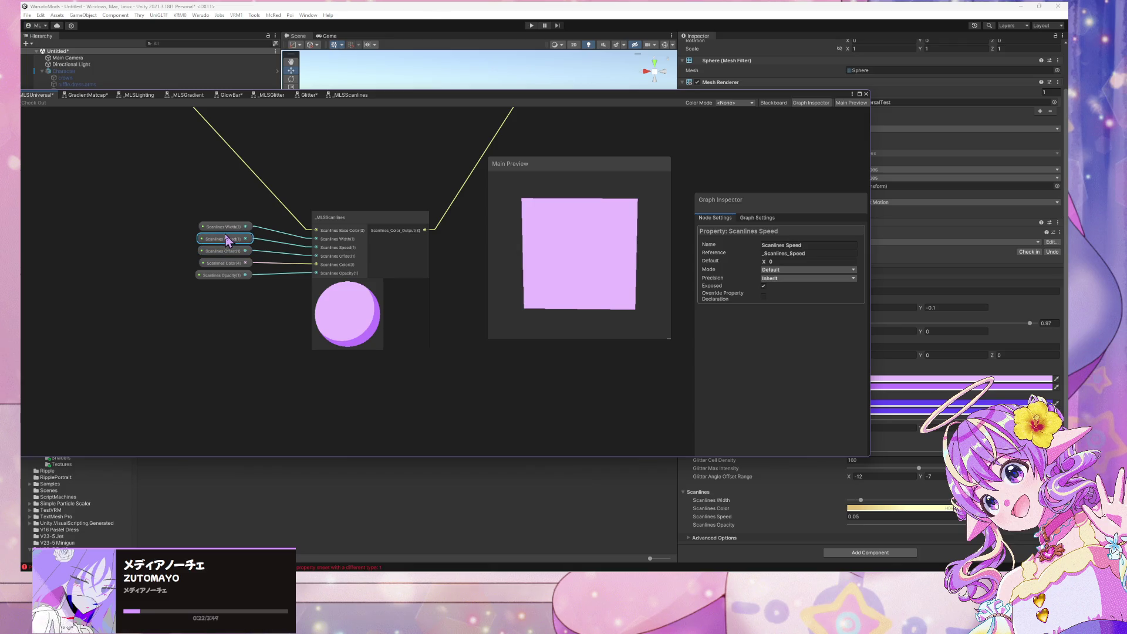
left_click(241, 227)
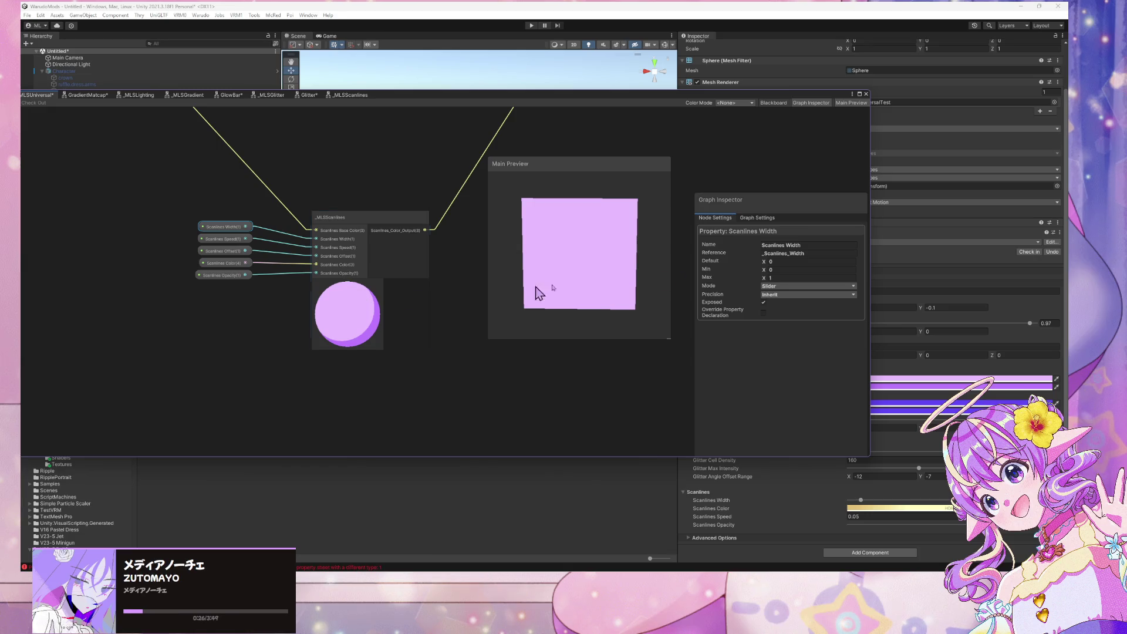
left_click(775, 261)
type("0.25")
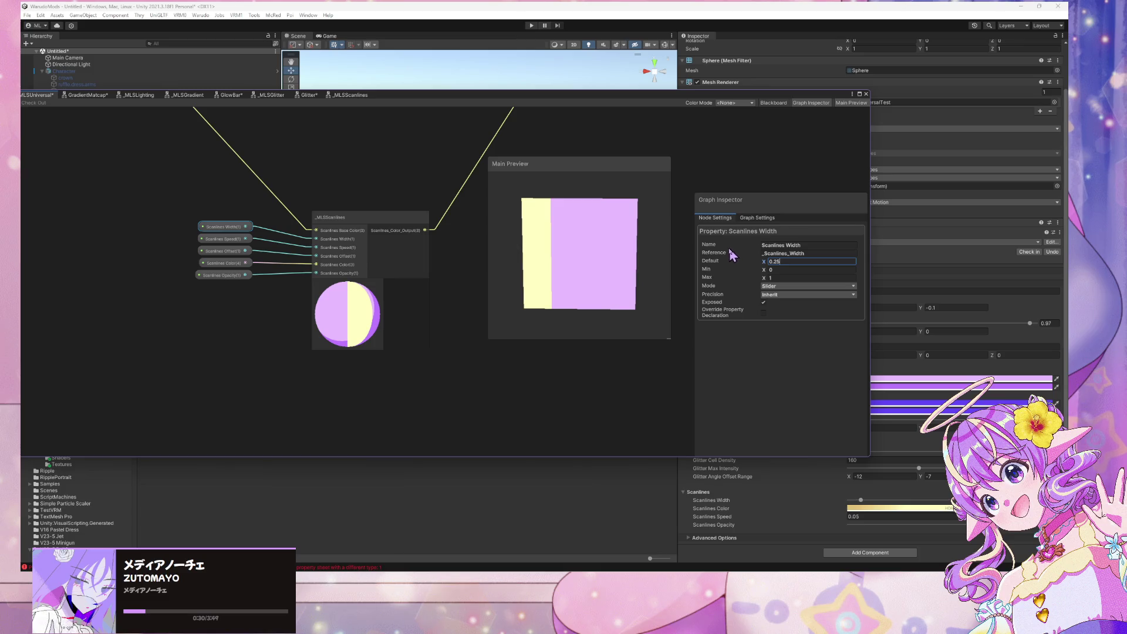
right_click(545, 287)
left_click(552, 292)
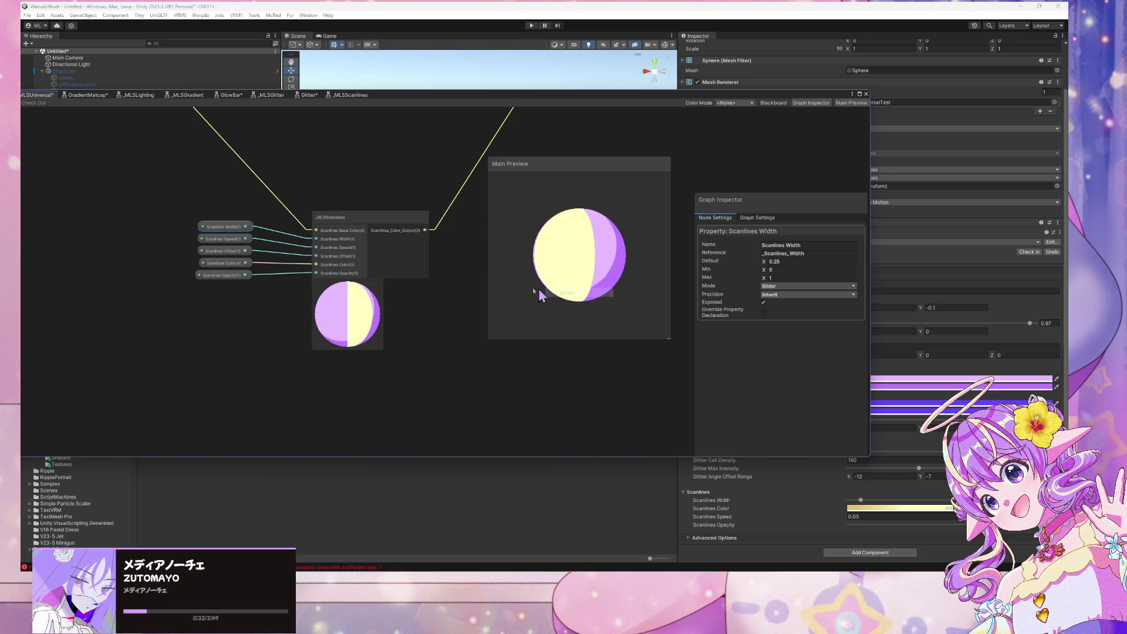
mouse_move(623, 261)
left_mouse_down()
mouse_move(610, 320)
mouse_move(616, 287)
left_mouse_up()
mouse_move(576, 96)
left_mouse_down()
mouse_move(485, 320)
mouse_move(367, 275)
mouse_move(627, 98)
left_mouse_up()
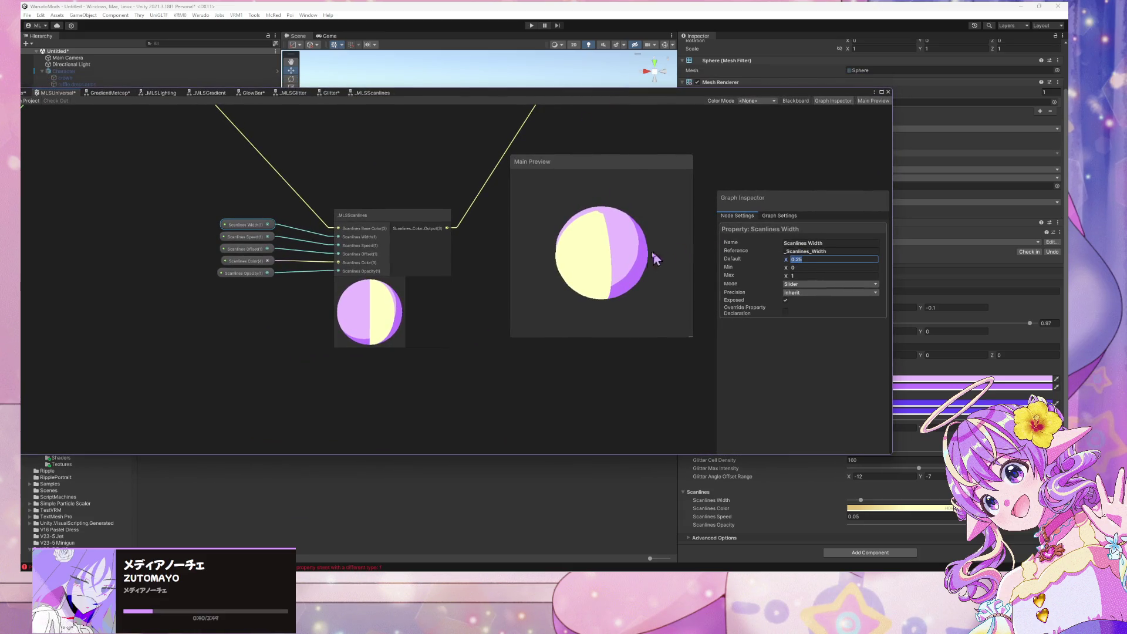
Step: Review the Speed, Offset, Color and Opacity properties, then dock the graph window back
left_click(260, 237)
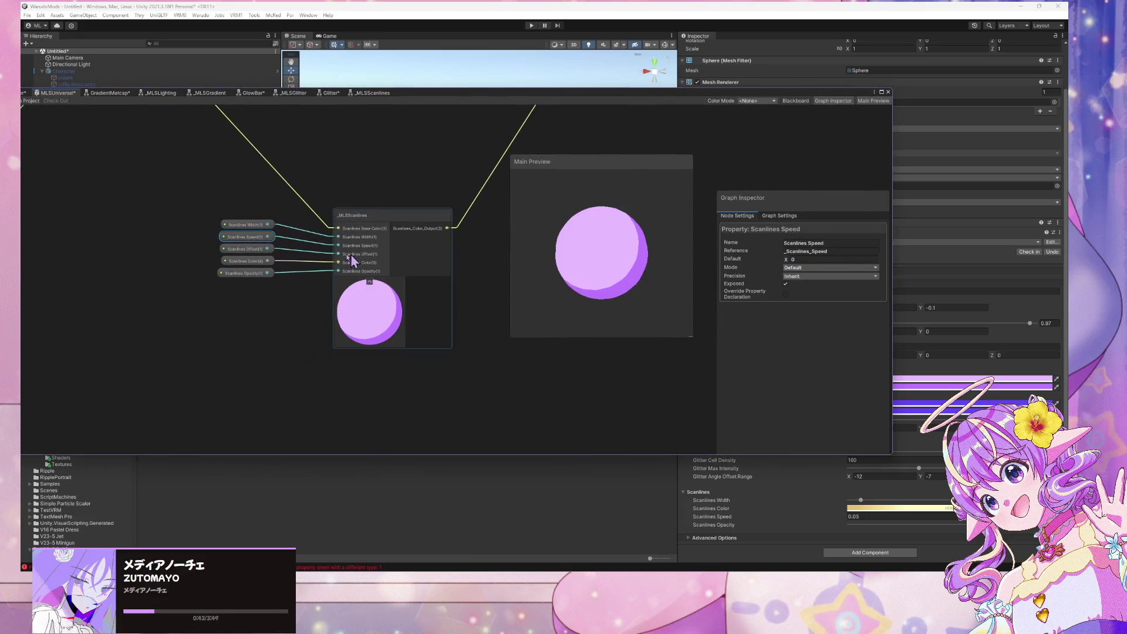
left_click(241, 249)
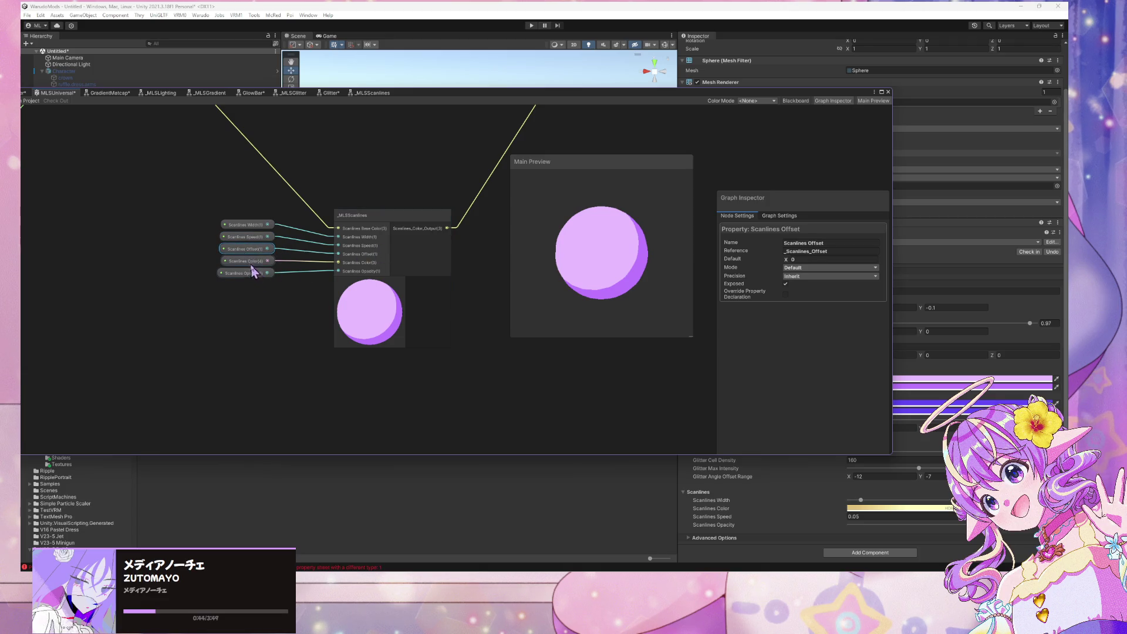
left_click(247, 261)
left_click(246, 270)
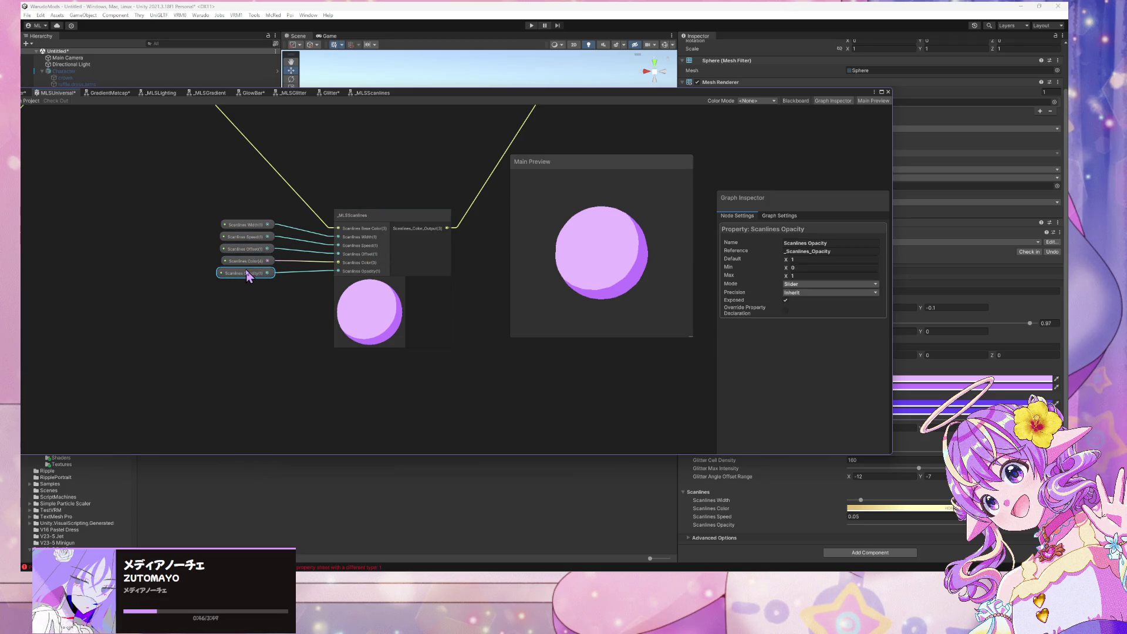
double_click(684, 94)
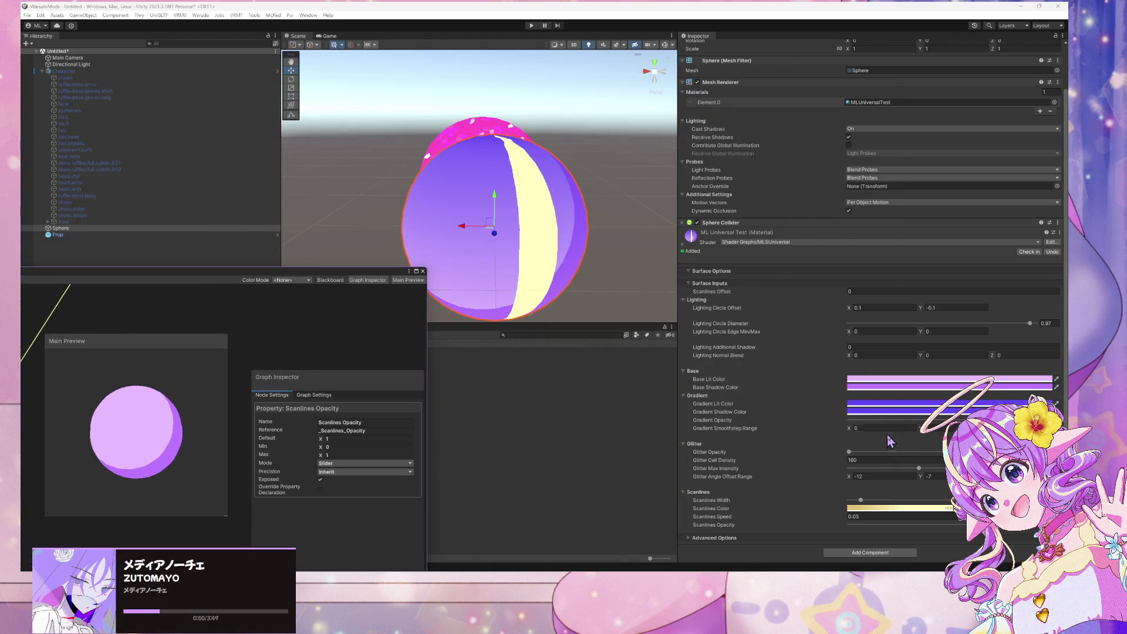
Step: Turn the material's Scanlines Width down to 0 and enlarge the graph window
left_click_drag(857, 500, 854, 501)
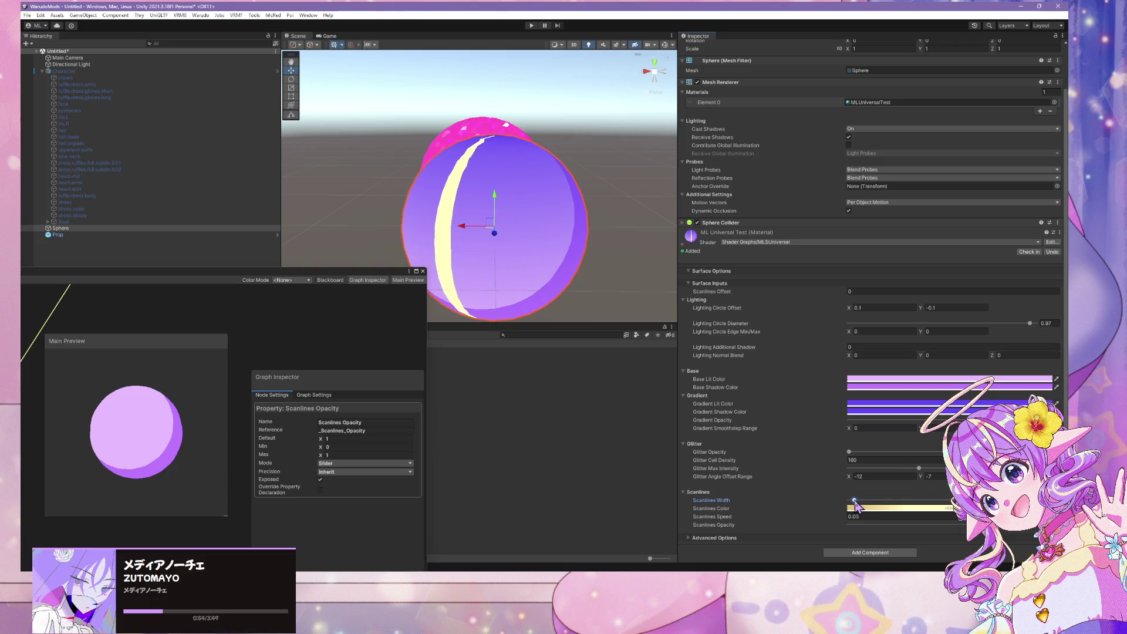
left_click(294, 276)
left_click_drag(459, 255, 440, 347)
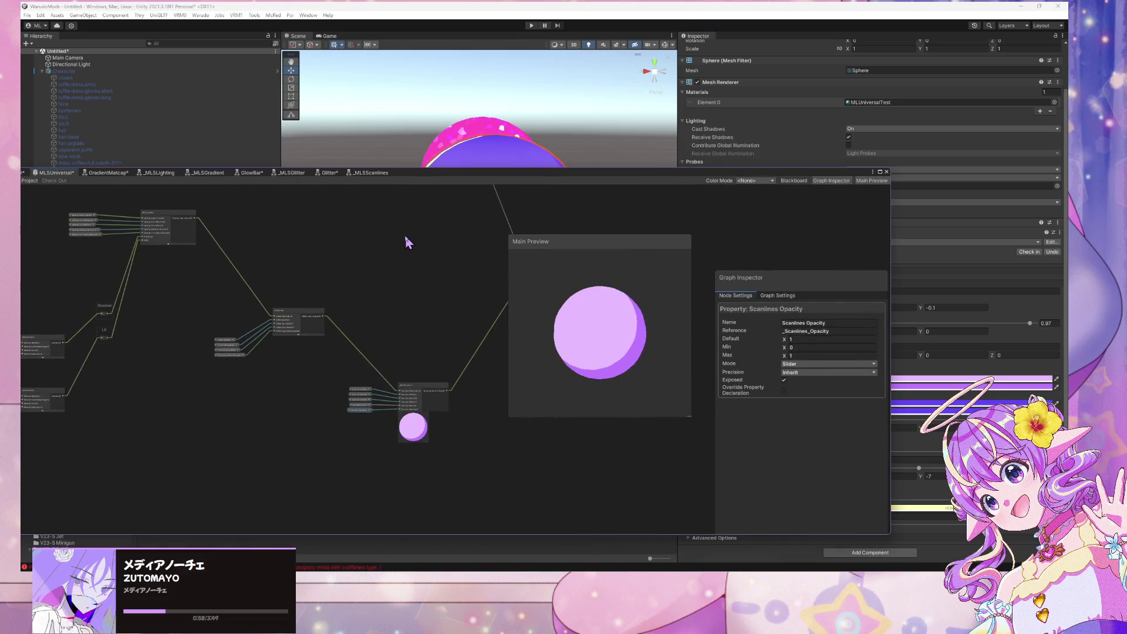
Step: Pan and zoom around the MLSUniversal graph, briefly selecting the Glitter property nodes
scroll(403, 219, "down", 1)
left_click_drag(364, 229, 477, 194)
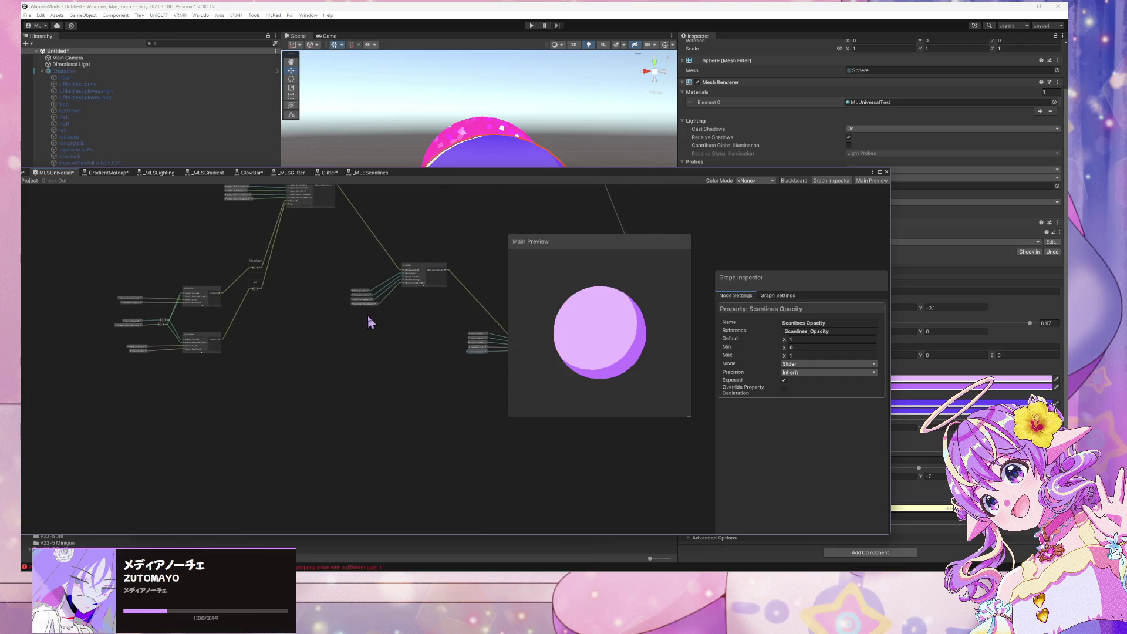
mouse_move(381, 326)
left_mouse_down()
mouse_move(332, 287)
mouse_move(360, 276)
left_mouse_up()
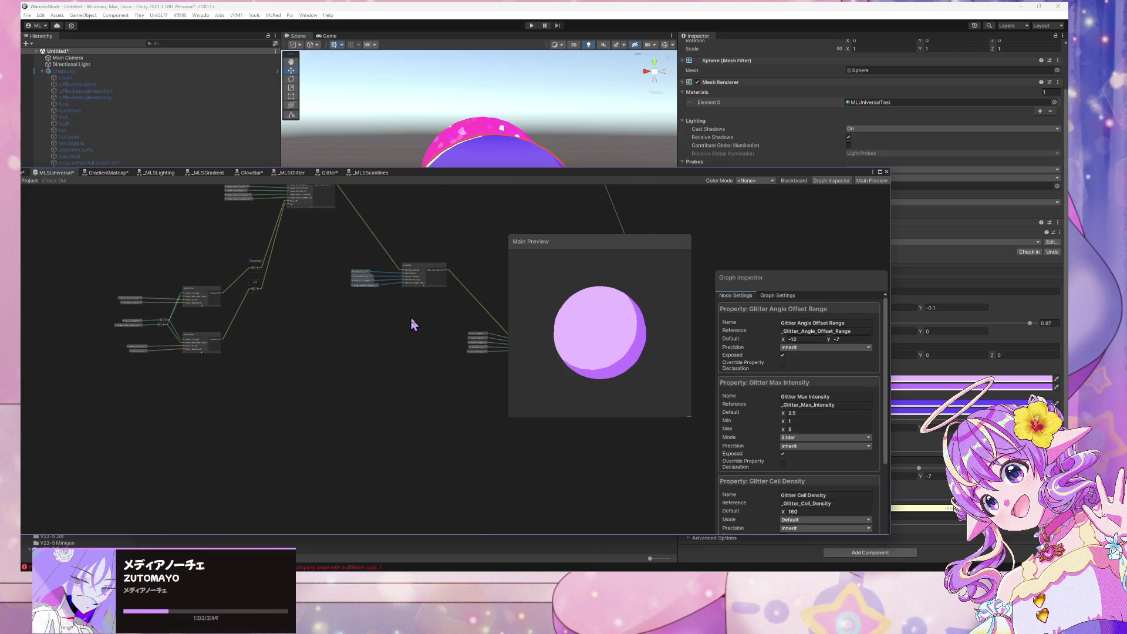
mouse_move(413, 323)
left_mouse_down()
mouse_move(337, 333)
mouse_move(314, 272)
mouse_move(511, 183)
mouse_move(527, 251)
left_mouse_up()
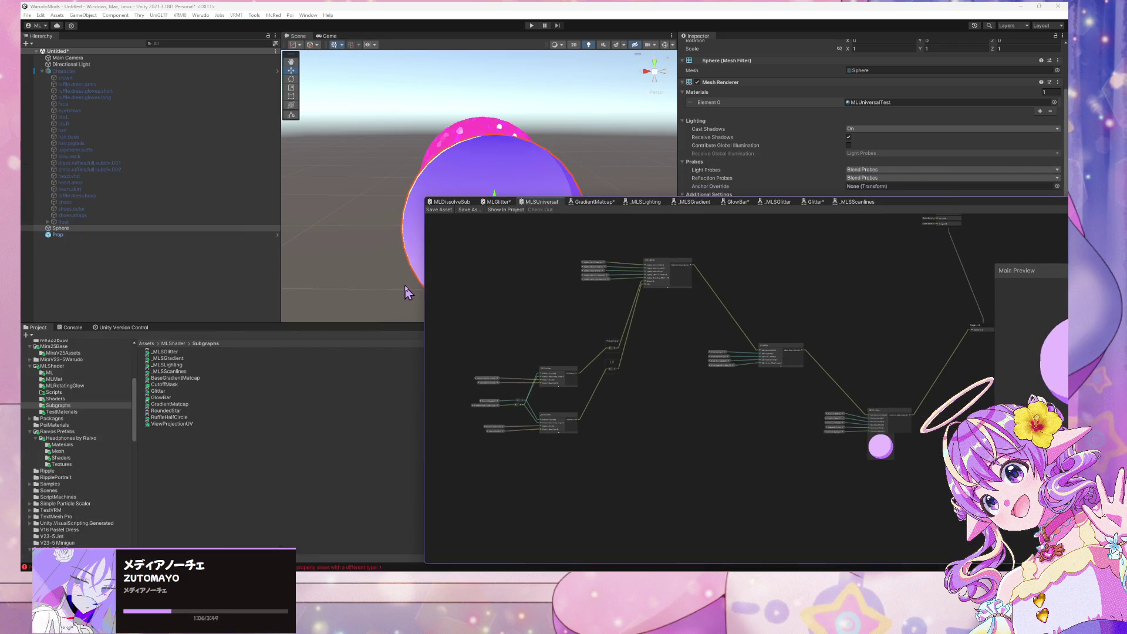
scroll(918, 351, "up", 4)
scroll(915, 352, "down", 3)
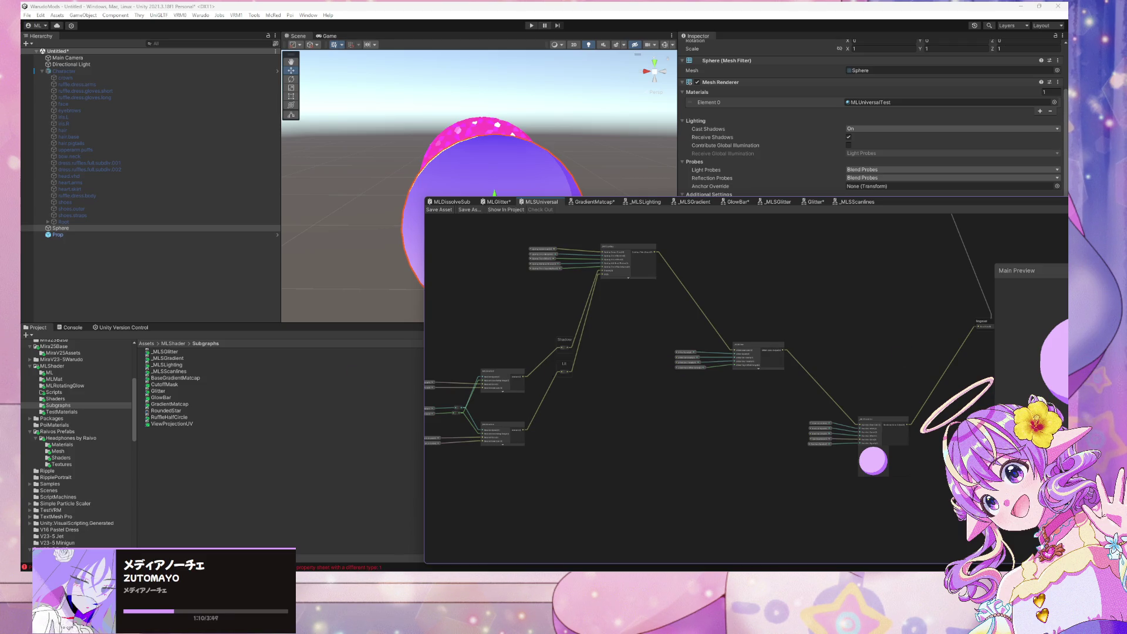
Step: Toggle Win+D to the desktop and back to restore the Unity editor
key("super+d")
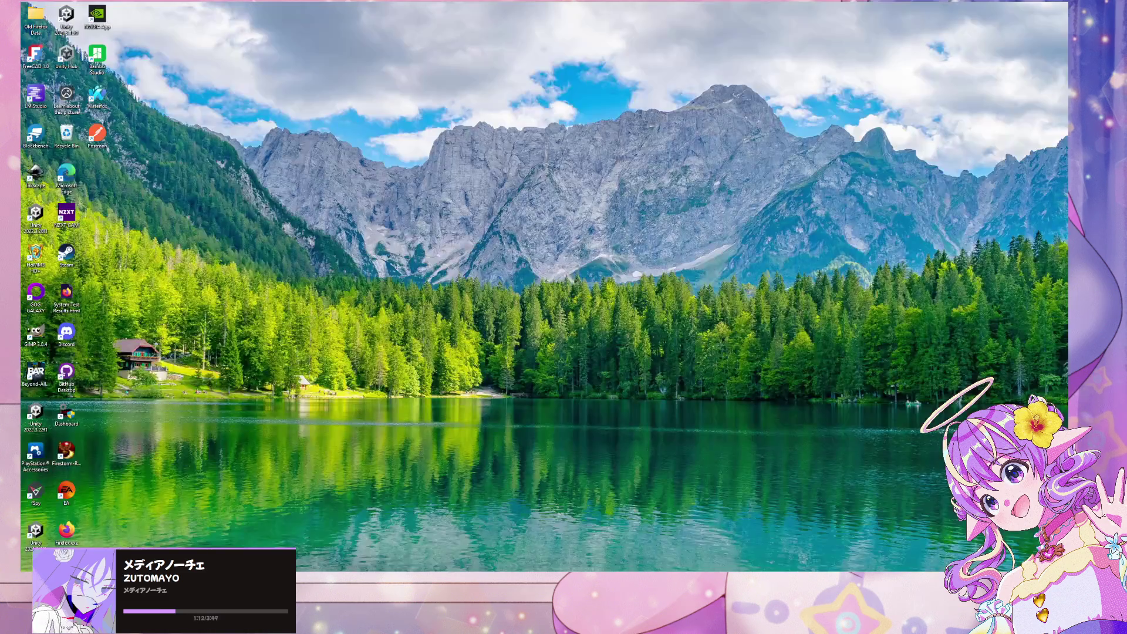
key("super+d")
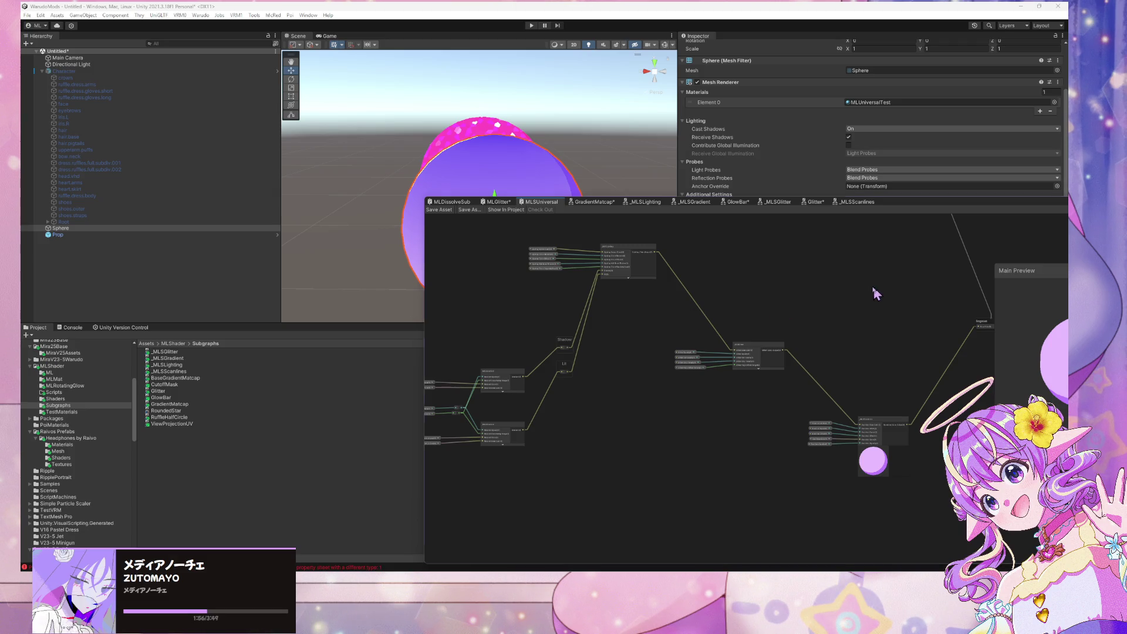
Step: Open the GradientMatcap graph tab, look around it, and list the MLMat folder's materials
left_click_drag(805, 294, 599, 327)
scroll(617, 311, "up", 3)
scroll(628, 303, "down", 3)
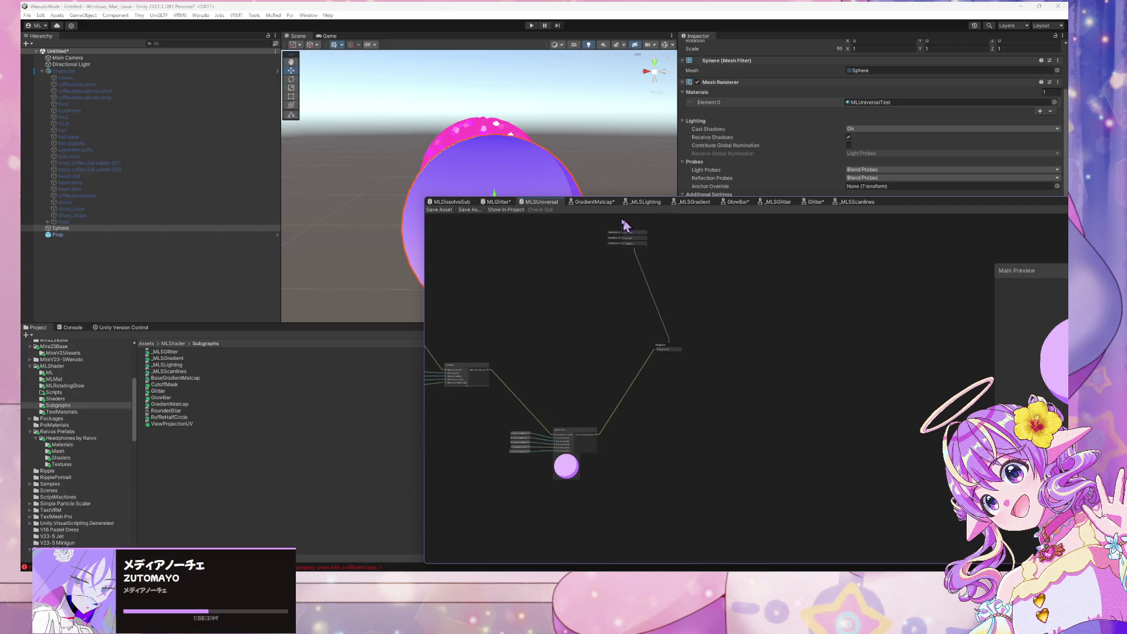
left_click(595, 202)
mouse_move(634, 347)
left_mouse_down()
mouse_move(589, 299)
mouse_move(659, 298)
left_mouse_up()
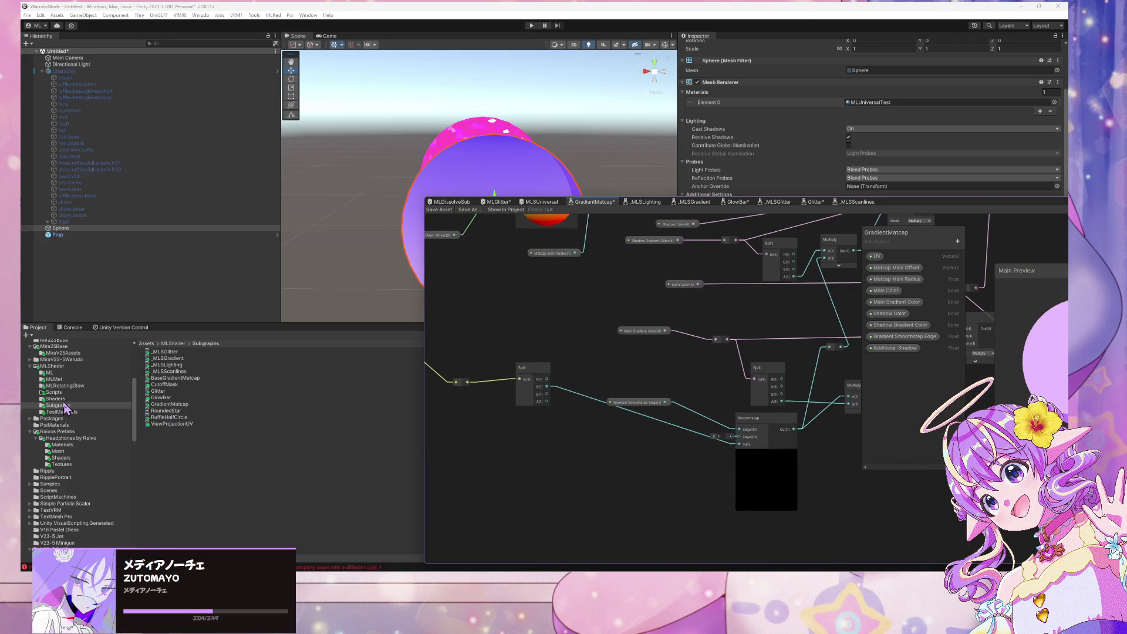
left_click(63, 379)
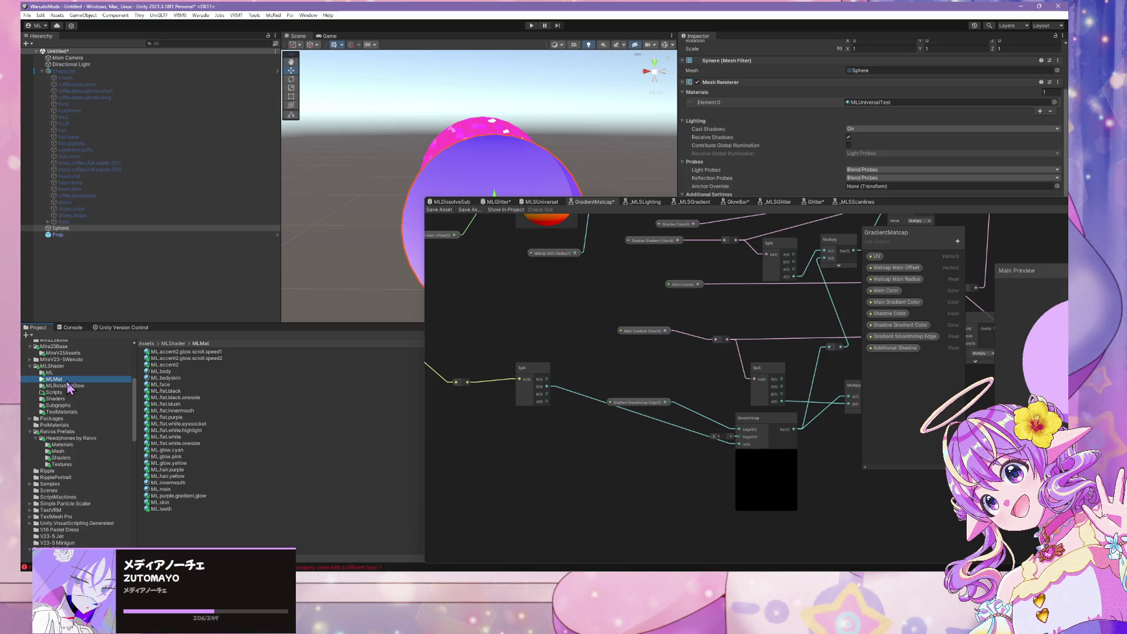
Step: Select ML.hair.purple and shift the graph window to reveal its MLStarHairMatcap shader settings
left_click(178, 471)
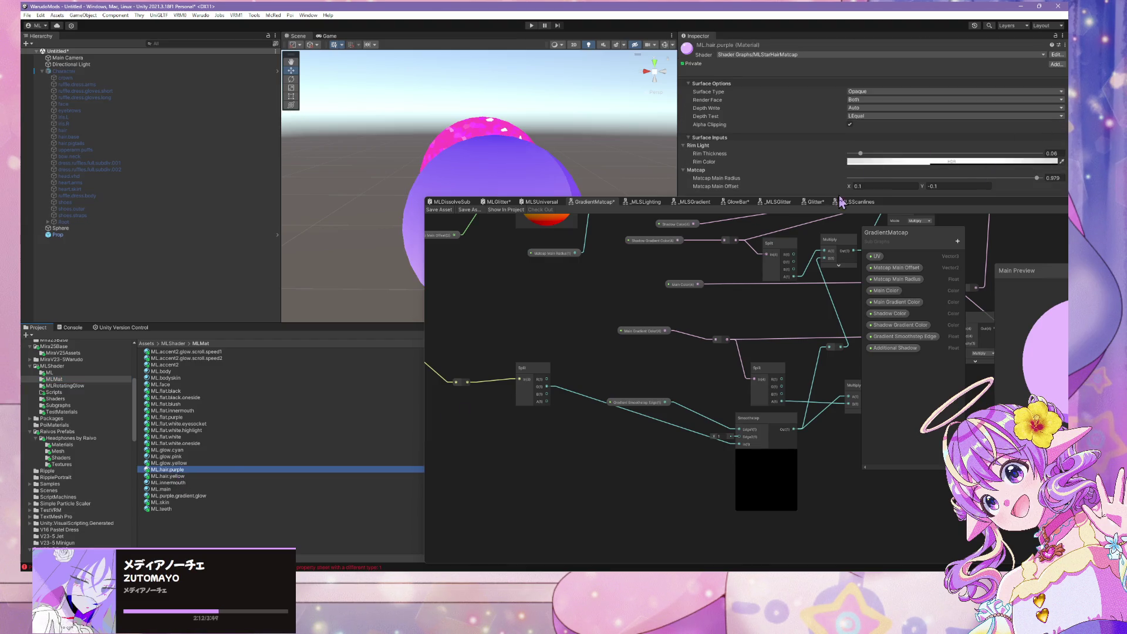
left_click_drag(931, 206, 693, 248)
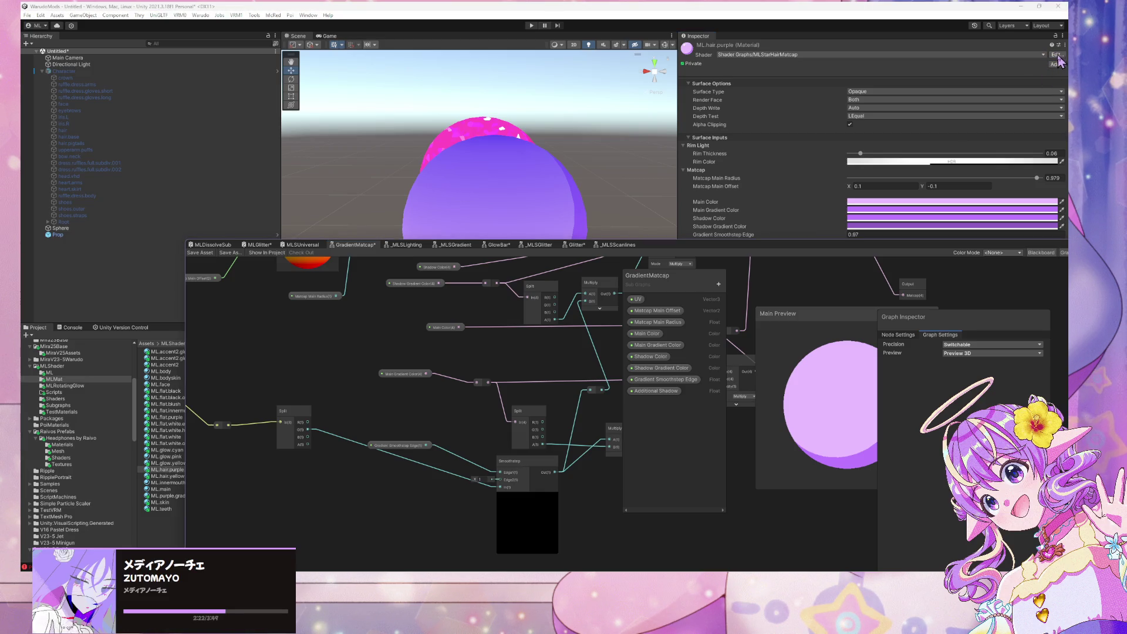
Step: Open the MLStarHairMatcap graph for editing and zoom around its Main Matcap group
left_click(1056, 55)
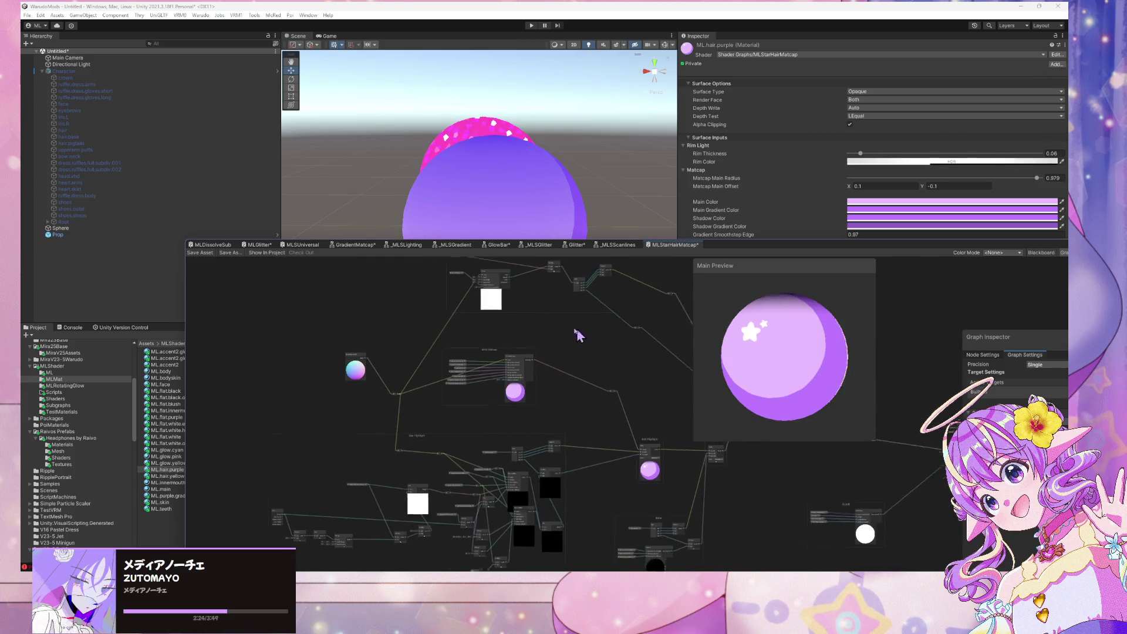
left_click_drag(491, 302, 659, 297)
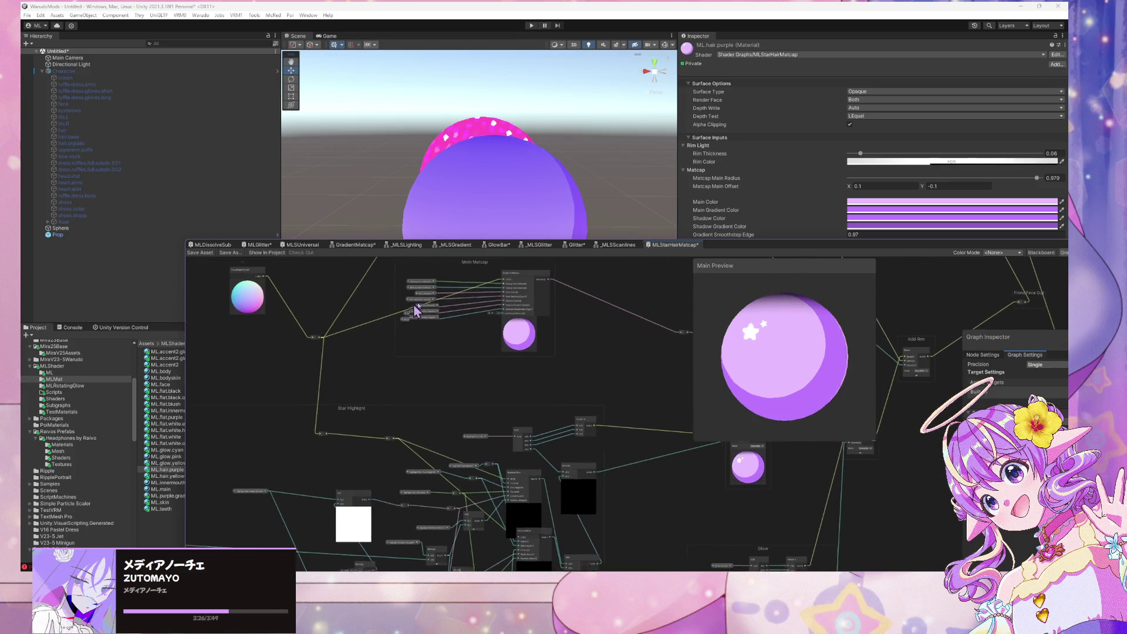
mouse_move(413, 318)
left_mouse_down()
mouse_move(469, 342)
mouse_move(499, 305)
mouse_move(610, 411)
mouse_move(635, 311)
mouse_move(601, 326)
mouse_move(489, 285)
left_mouse_up()
scroll(602, 326, "up", 4)
scroll(604, 322, "down", 2)
scroll(489, 286, "down", 1)
scroll(492, 282, "down", 2)
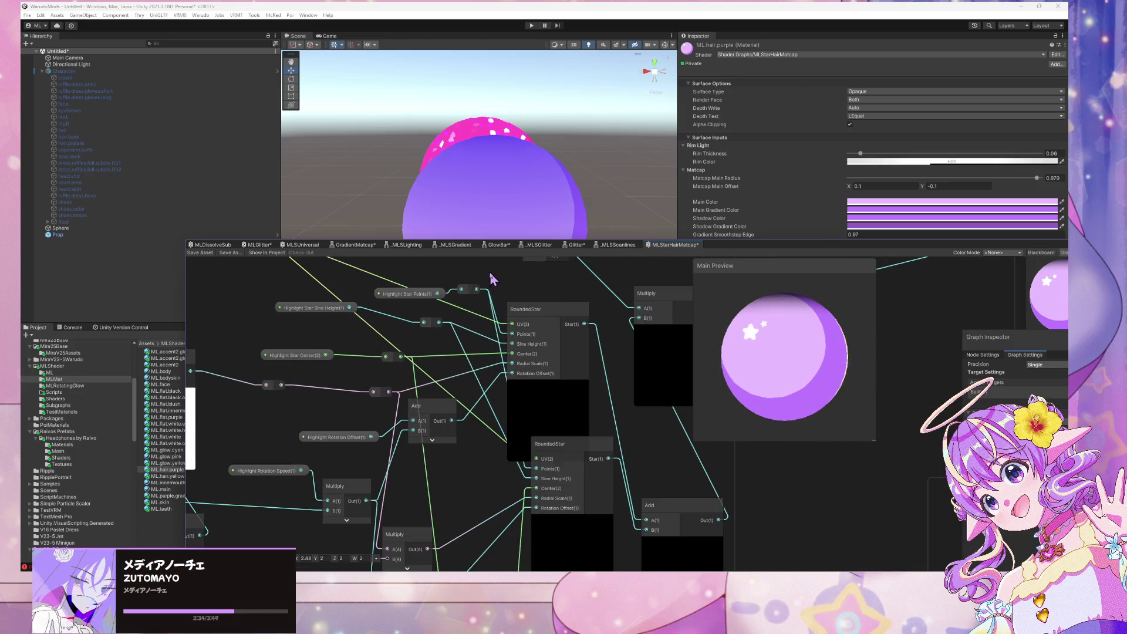
scroll(493, 280, "down", 1)
scroll(493, 279, "up", 4)
scroll(496, 276, "down", 4)
scroll(495, 277, "up", 4)
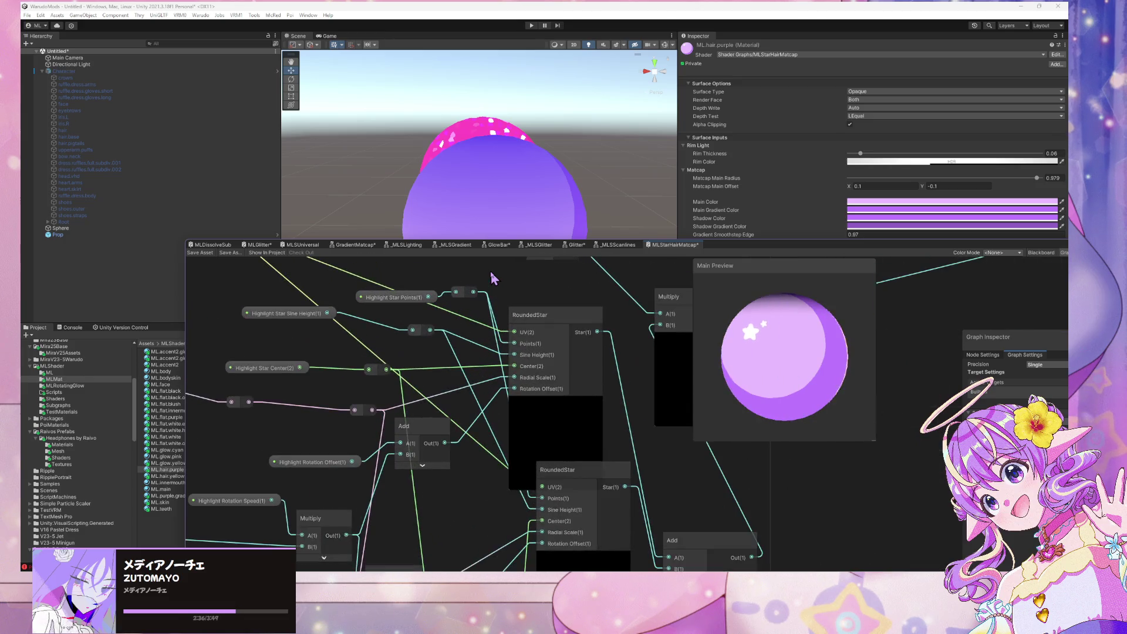
scroll(558, 259, "down", 4)
Step: Navigate to the Star Highlight group and move the Highlight Color node left
mouse_move(446, 313)
left_mouse_down()
mouse_move(588, 312)
mouse_move(395, 282)
left_mouse_up()
scroll(587, 312, "up", 2)
scroll(526, 305, "down", 2)
scroll(646, 296, "up", 3)
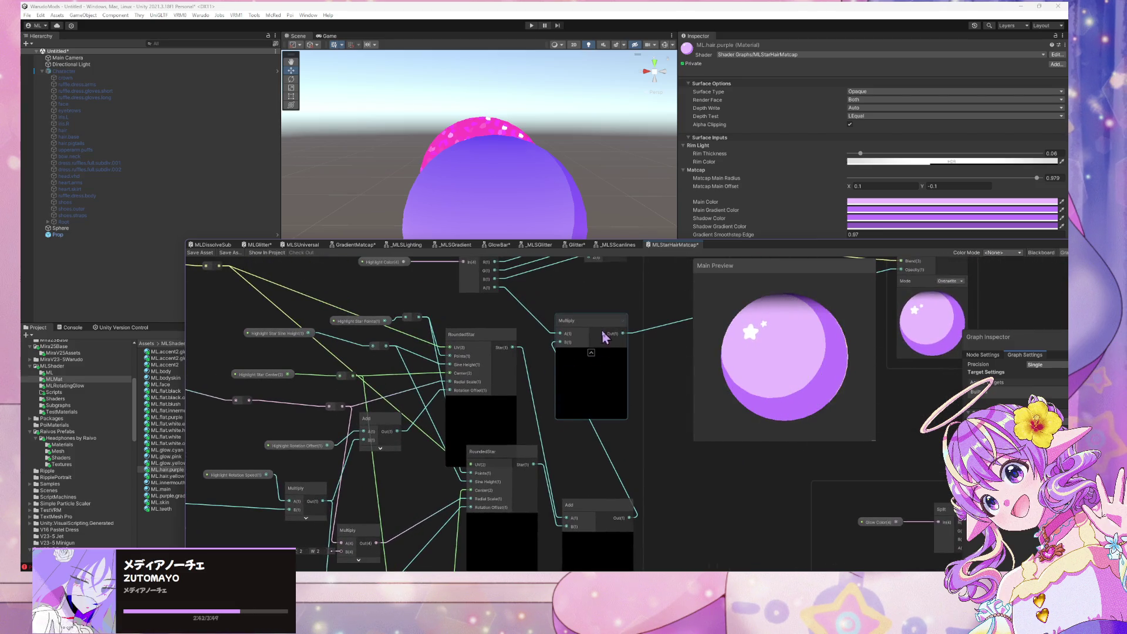
scroll(513, 351, "up", 2)
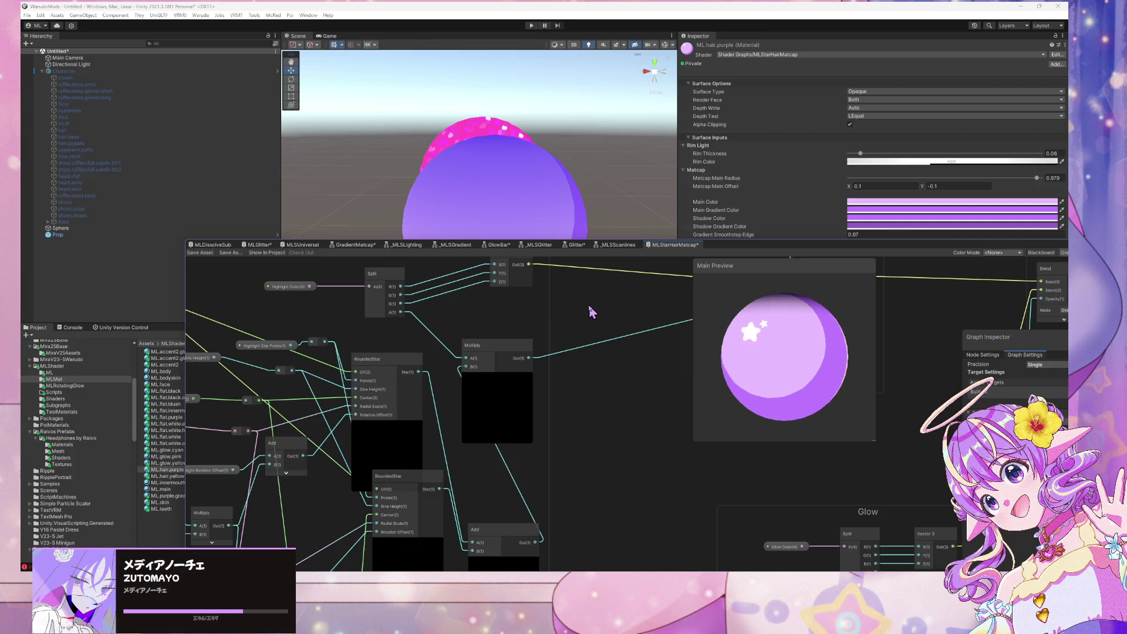
left_click_drag(526, 302, 597, 398)
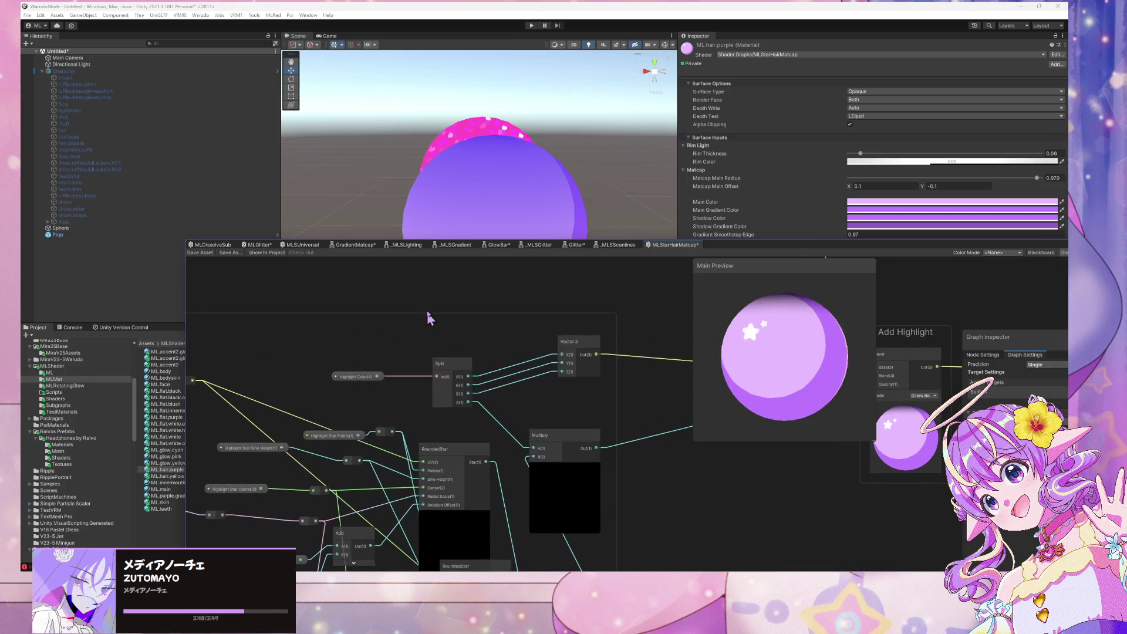
left_click_drag(427, 314, 604, 263)
left_click_drag(543, 333, 486, 329)
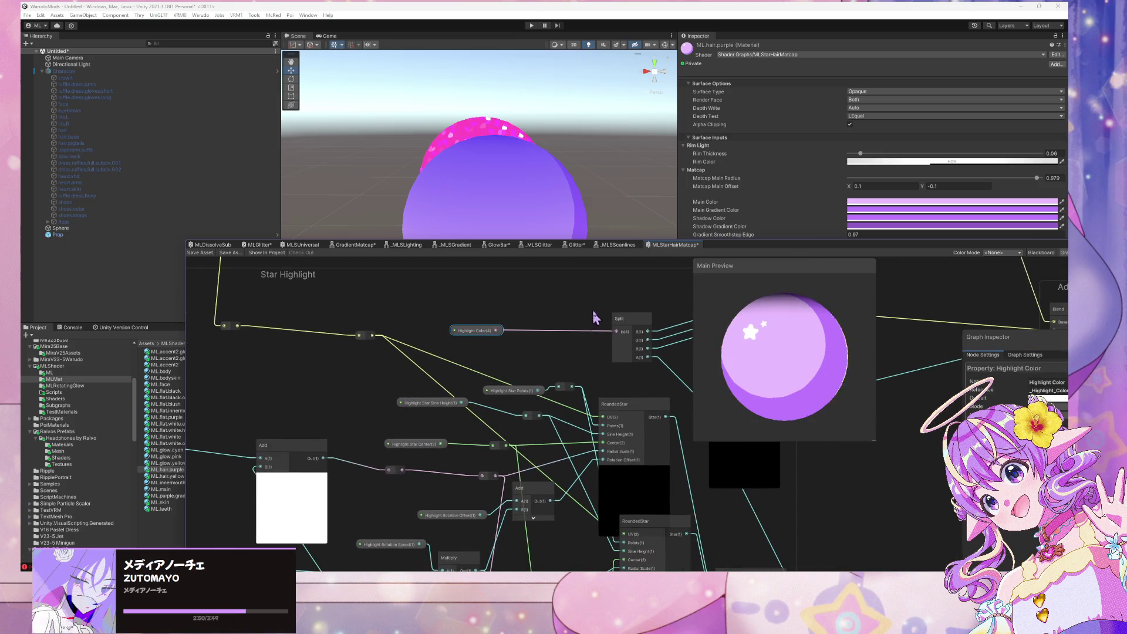
left_click_drag(599, 317, 487, 301)
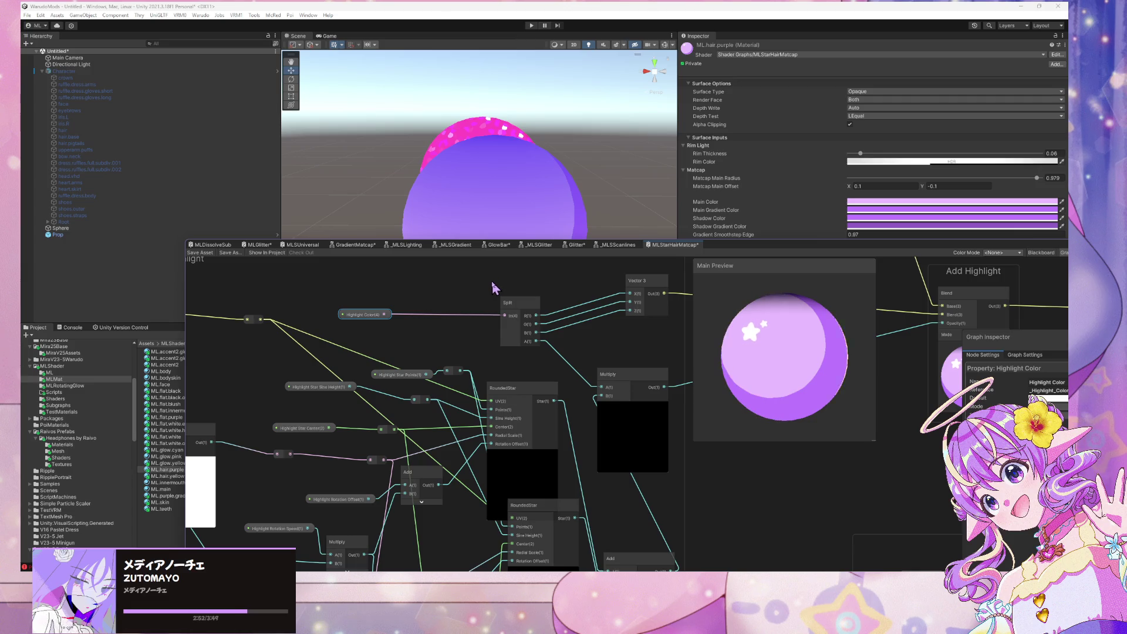
Step: Pan to the Star Highlight wiring and move the reroute point on the yellow wire
scroll(527, 301, "down", 2)
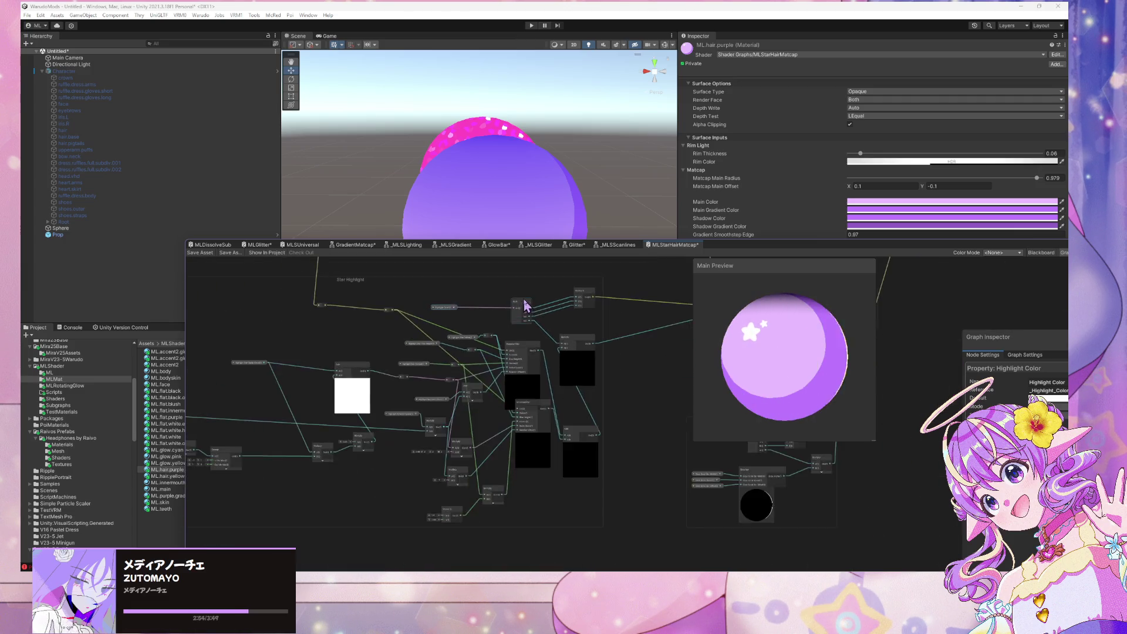
scroll(528, 301, "up", 2)
mouse_move(489, 289)
left_mouse_down()
mouse_move(496, 262)
mouse_move(364, 352)
left_mouse_up()
left_click_drag(503, 378, 590, 301)
scroll(590, 301, "up", 3)
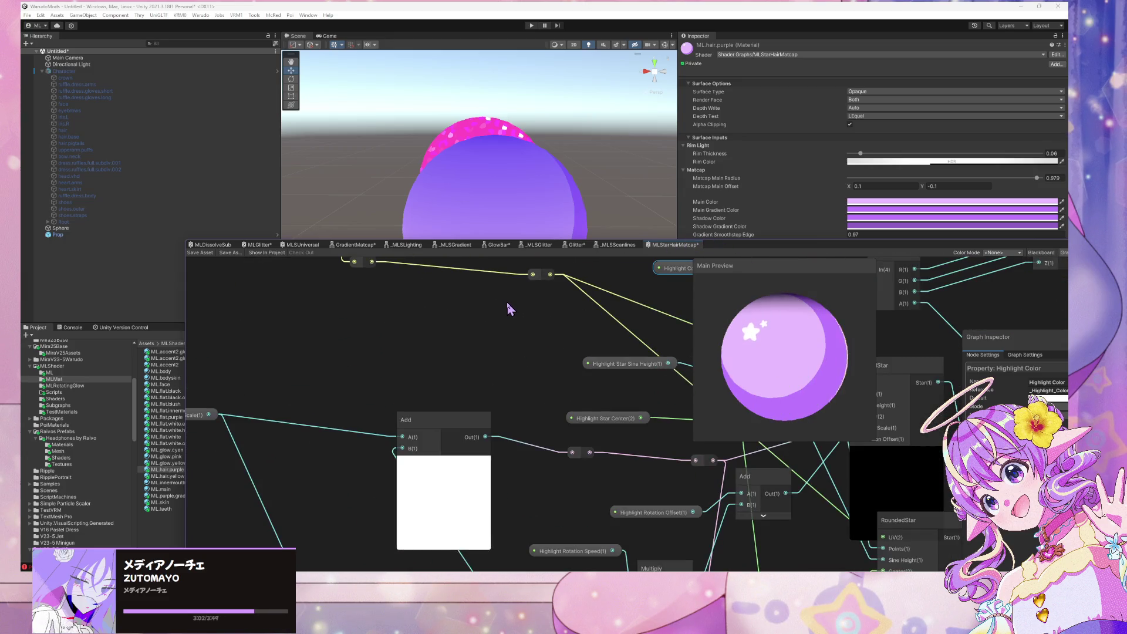
scroll(506, 302, "down", 3)
mouse_move(523, 292)
left_mouse_down()
mouse_move(443, 323)
mouse_move(474, 314)
left_mouse_up()
Step: Delete a reroute point, undo it, then delete the redundant reroute point instead
scroll(490, 307, "up", 2)
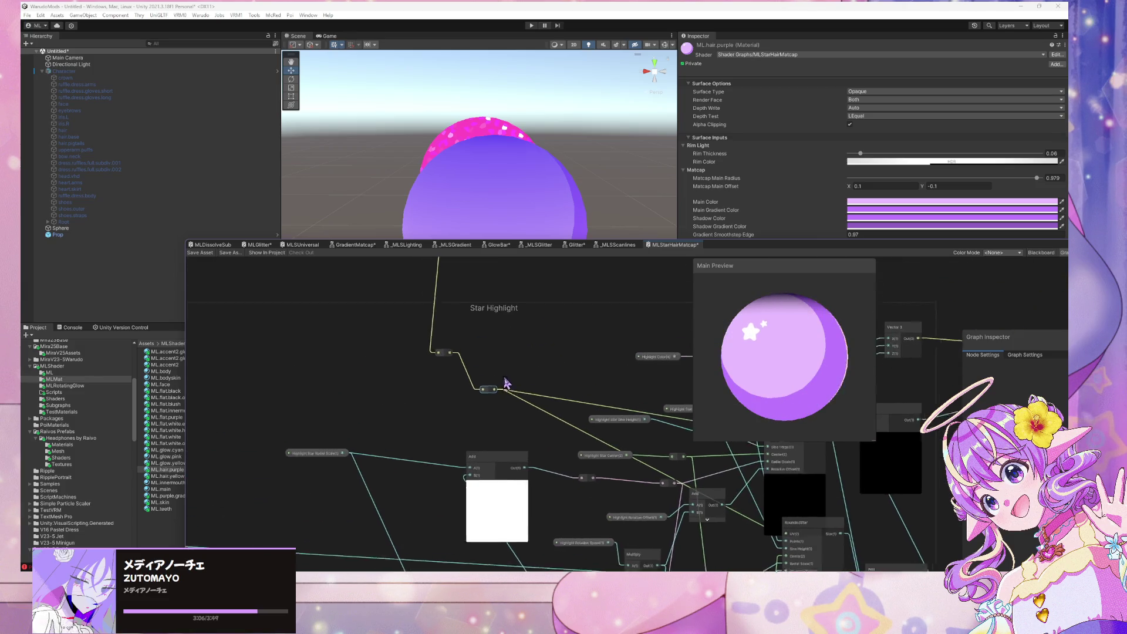
key("Delete")
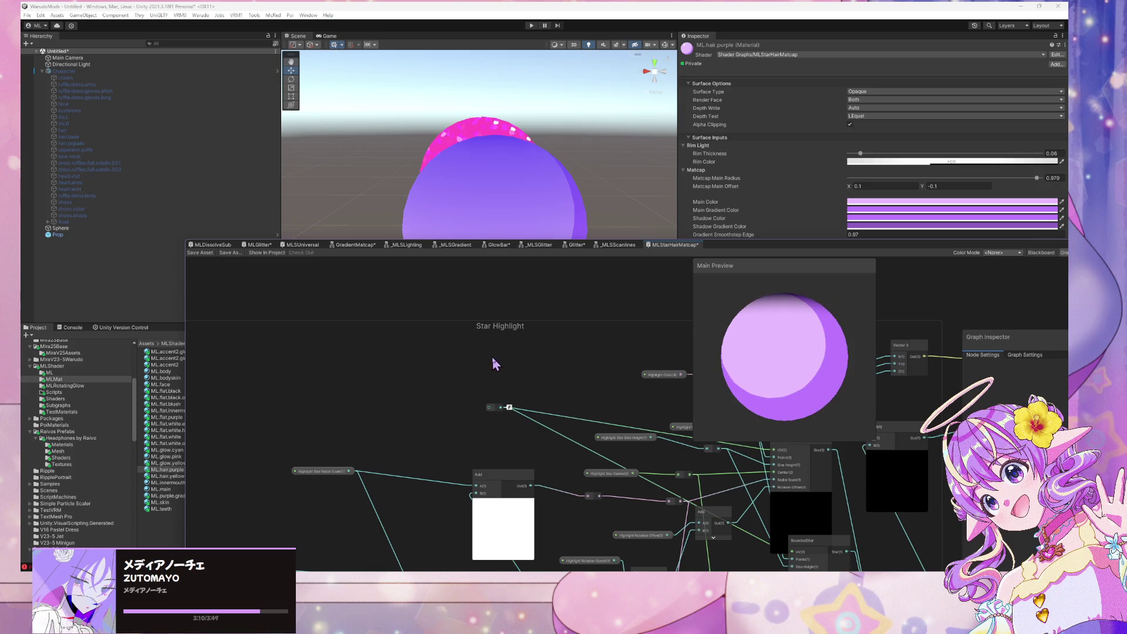
key("ctrl+z")
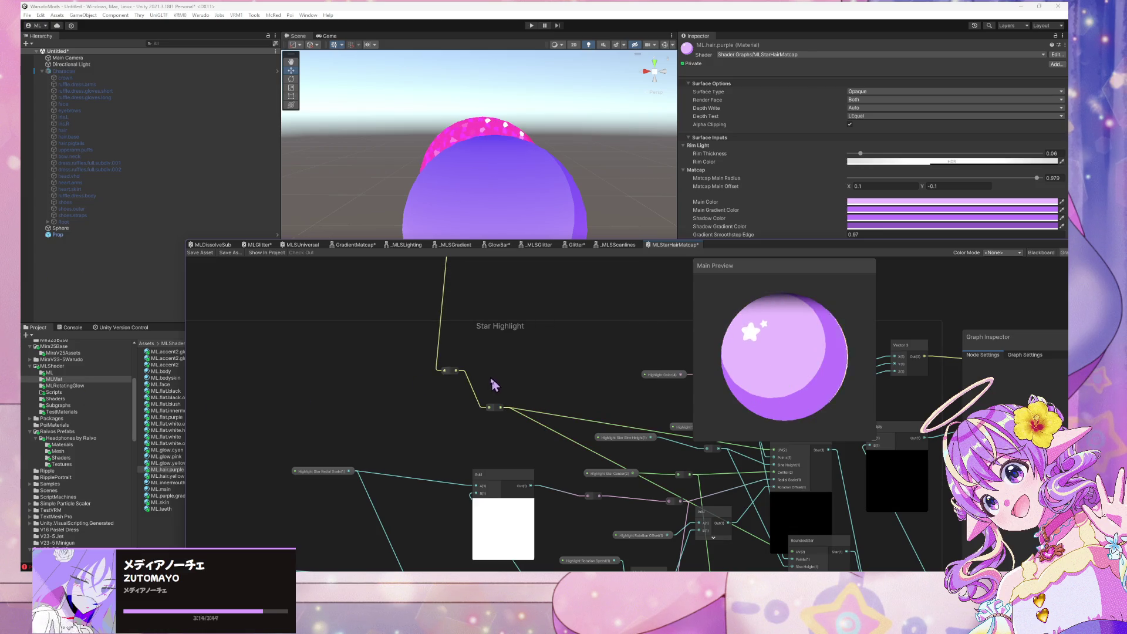
key("Delete")
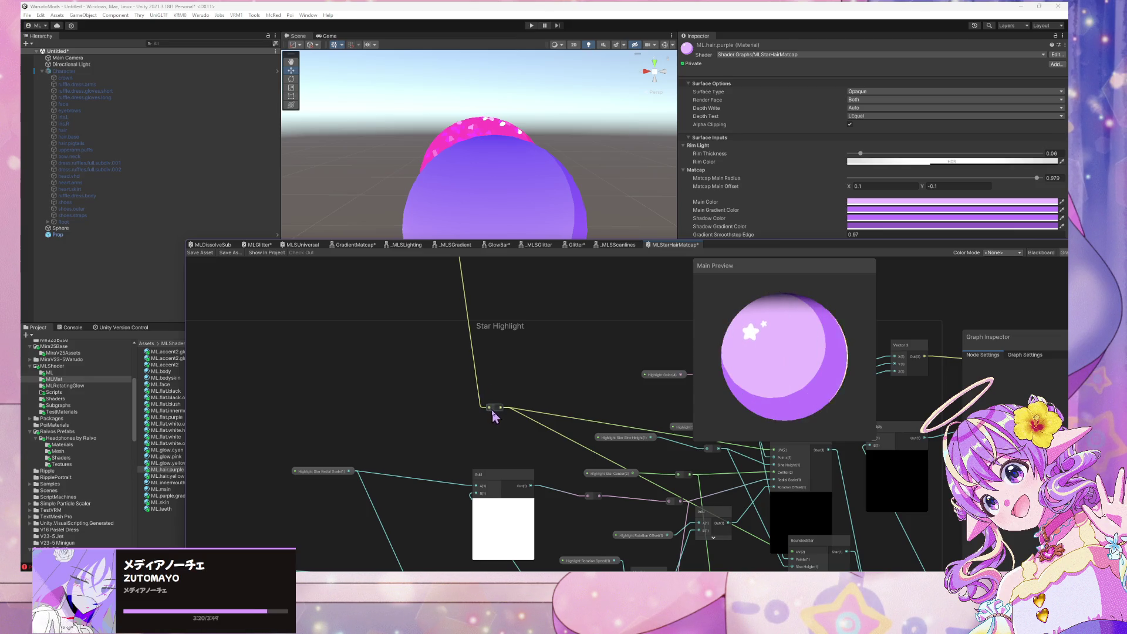
Step: Pan to the rotation nodes and reposition the Highlight Rotation Speed and Multiply nodes
left_click_drag(496, 395, 361, 335)
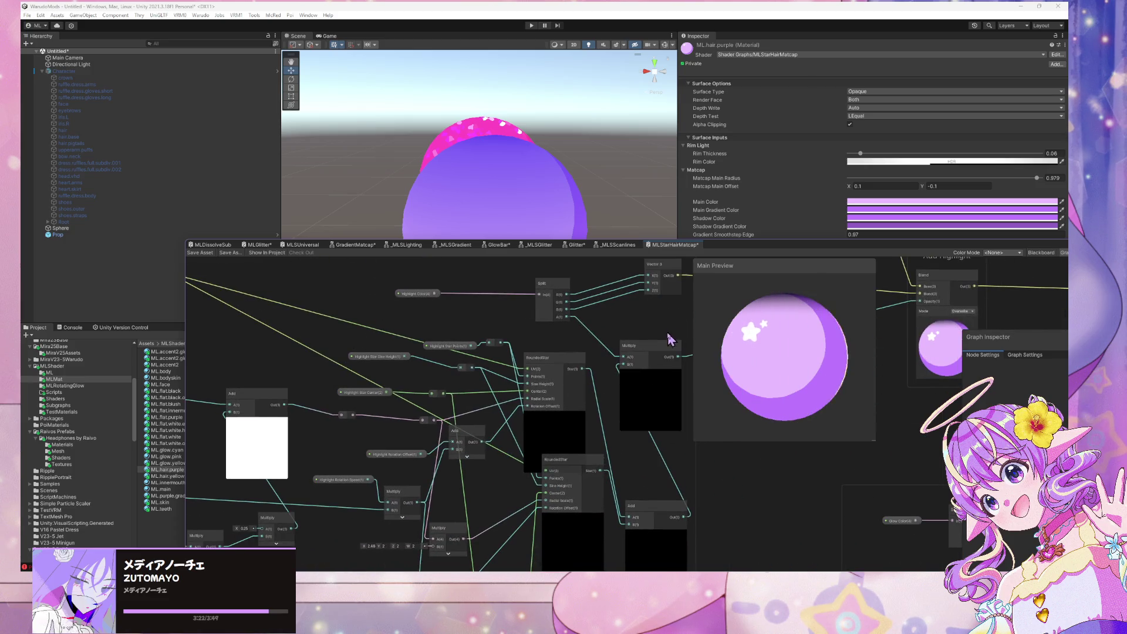
mouse_move(670, 339)
left_mouse_down()
mouse_move(524, 411)
mouse_move(533, 352)
mouse_move(536, 398)
mouse_move(584, 368)
mouse_move(513, 396)
mouse_move(623, 526)
mouse_move(649, 465)
mouse_move(553, 501)
mouse_move(559, 523)
mouse_move(381, 402)
mouse_move(276, 390)
mouse_move(465, 348)
left_mouse_up()
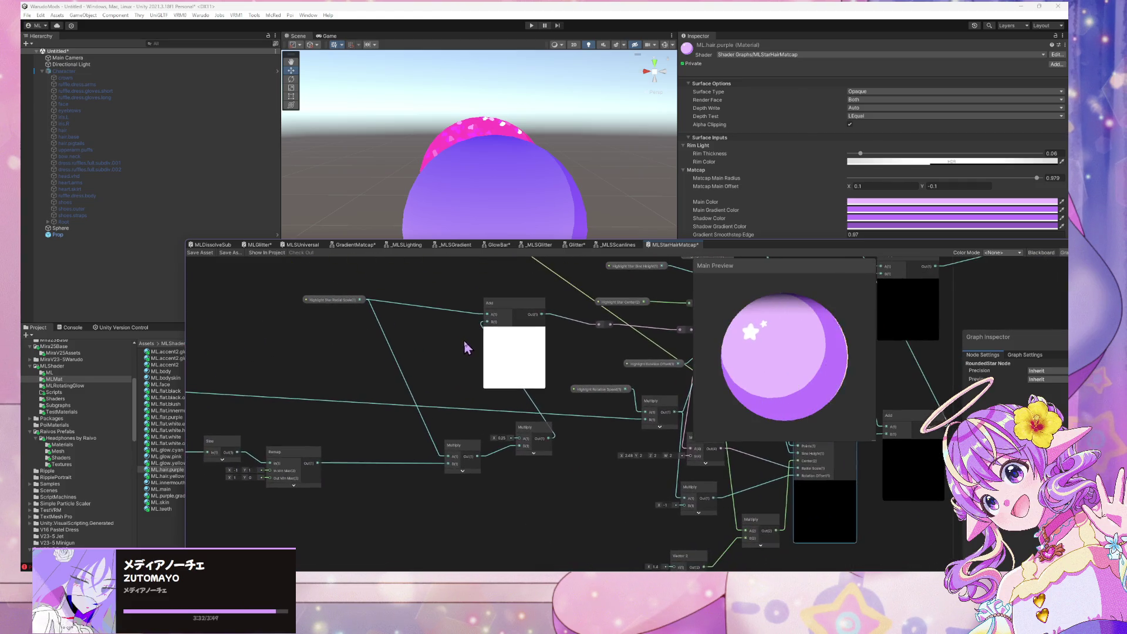
mouse_move(576, 368)
left_mouse_down()
mouse_move(377, 367)
mouse_move(521, 382)
left_mouse_up()
left_click_drag(433, 374, 424, 415)
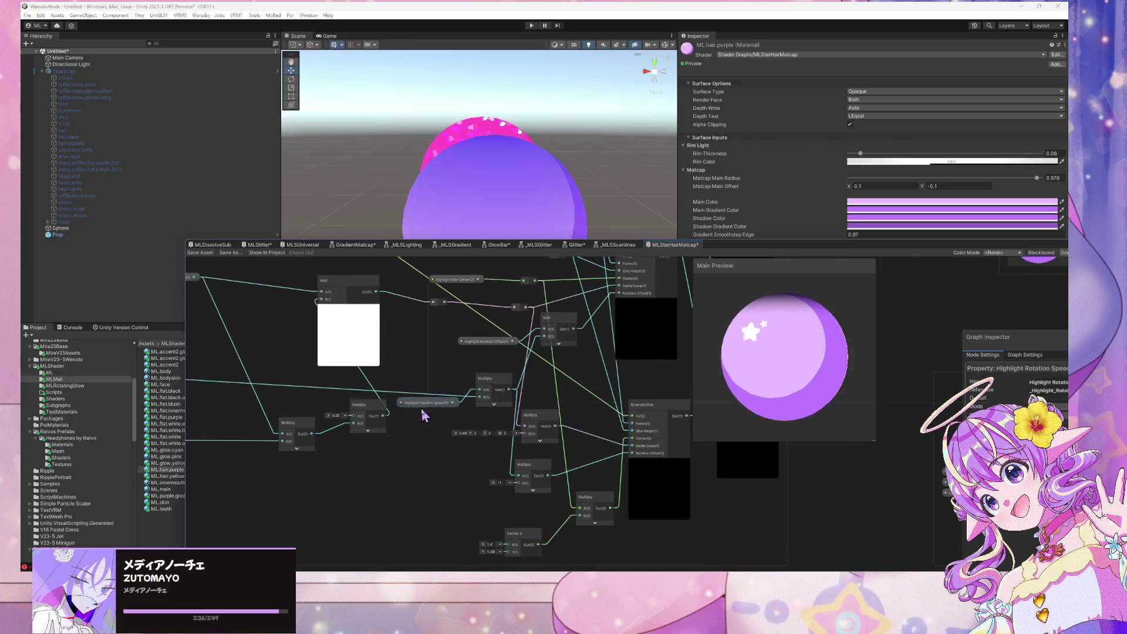
left_click_drag(489, 384, 473, 399)
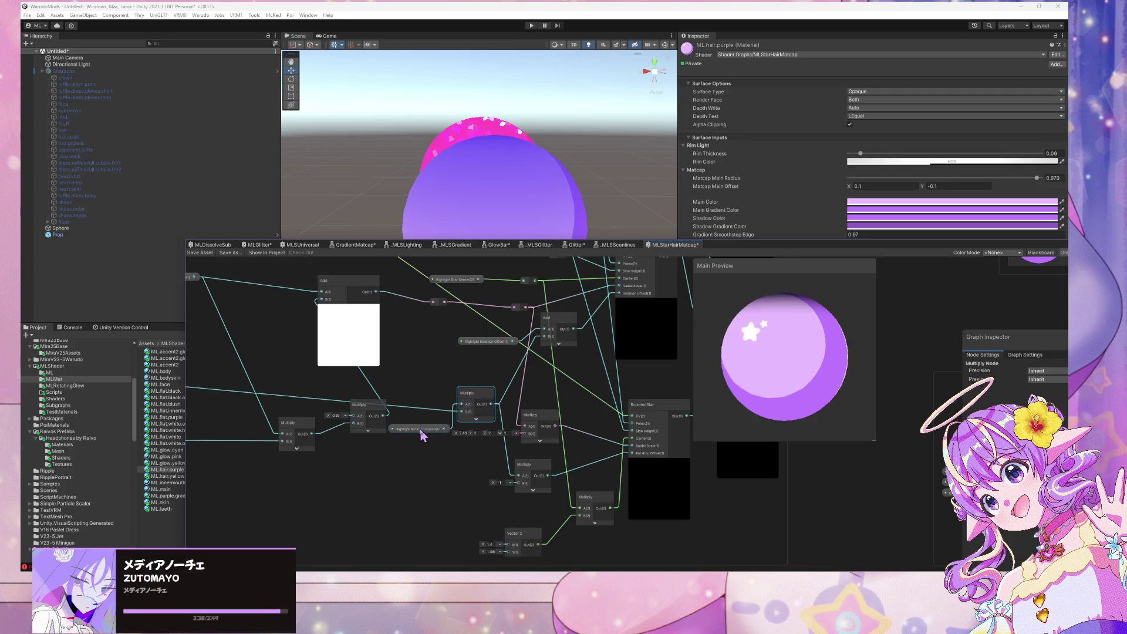
mouse_move(422, 435)
left_mouse_down()
mouse_move(398, 390)
mouse_move(367, 414)
mouse_move(330, 397)
left_mouse_up()
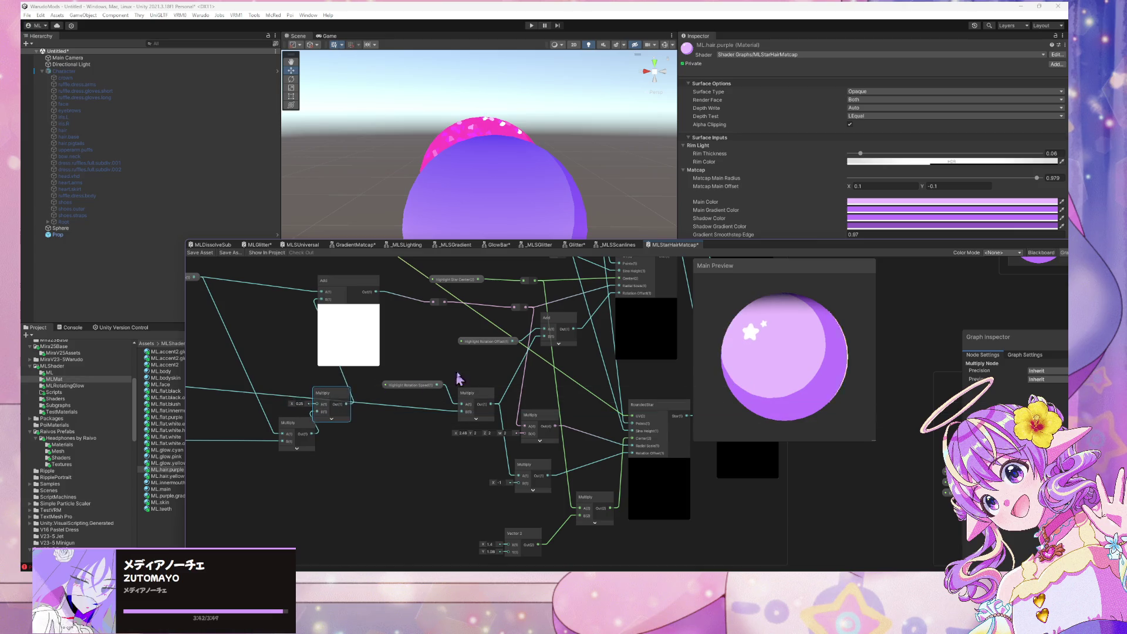
Step: Zoom in, nudge the RoundedStar node right, then undo that move
scroll(475, 362, "up", 3)
scroll(475, 361, "up", 2)
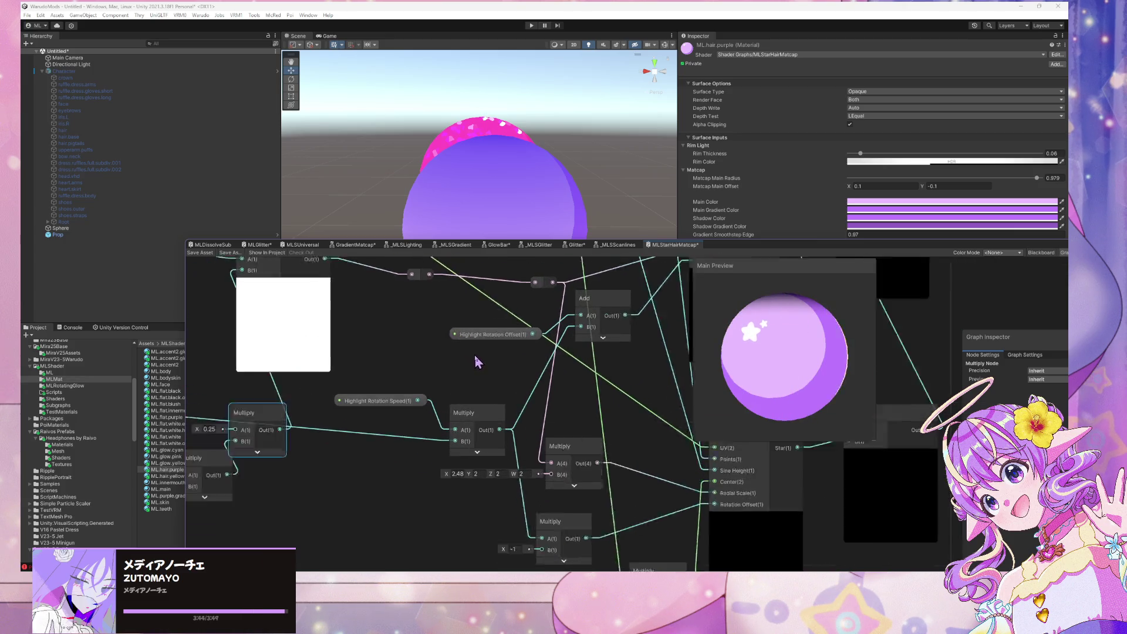
scroll(443, 373, "up", 2)
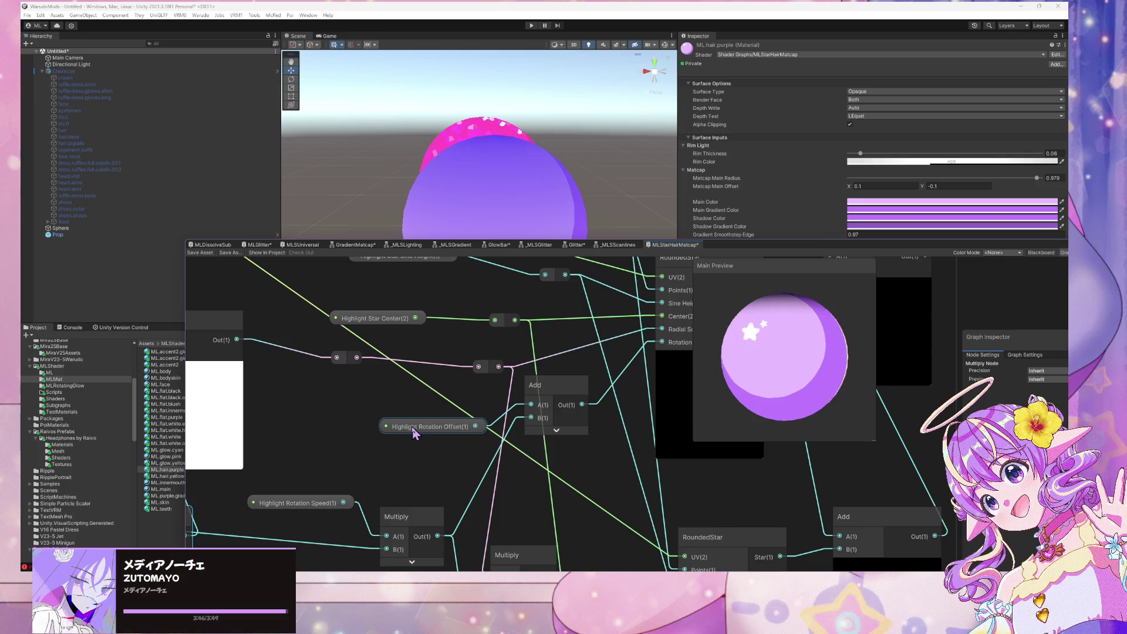
scroll(416, 431, "down", 4)
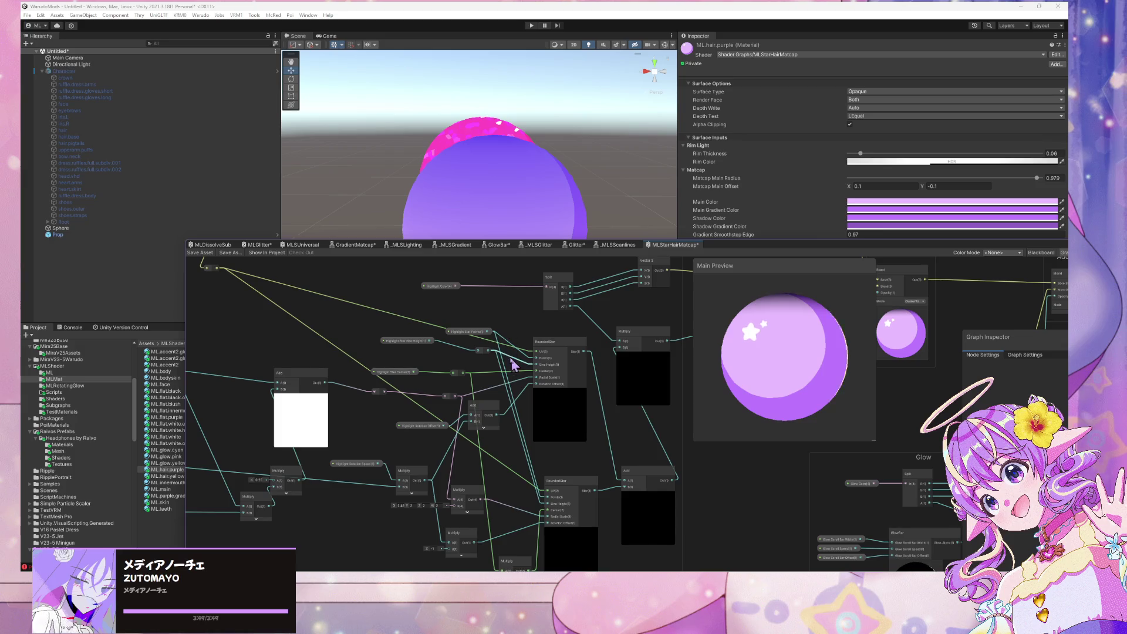
mouse_move(556, 350)
left_mouse_down()
mouse_move(594, 349)
mouse_move(583, 353)
left_mouse_up()
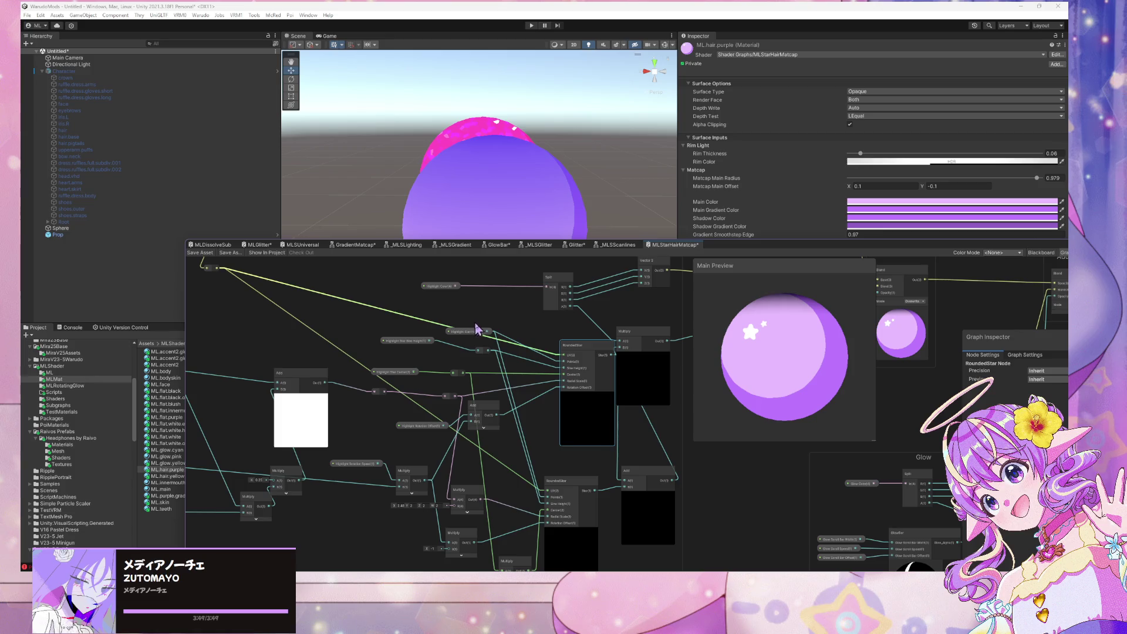
key("ctrl+z")
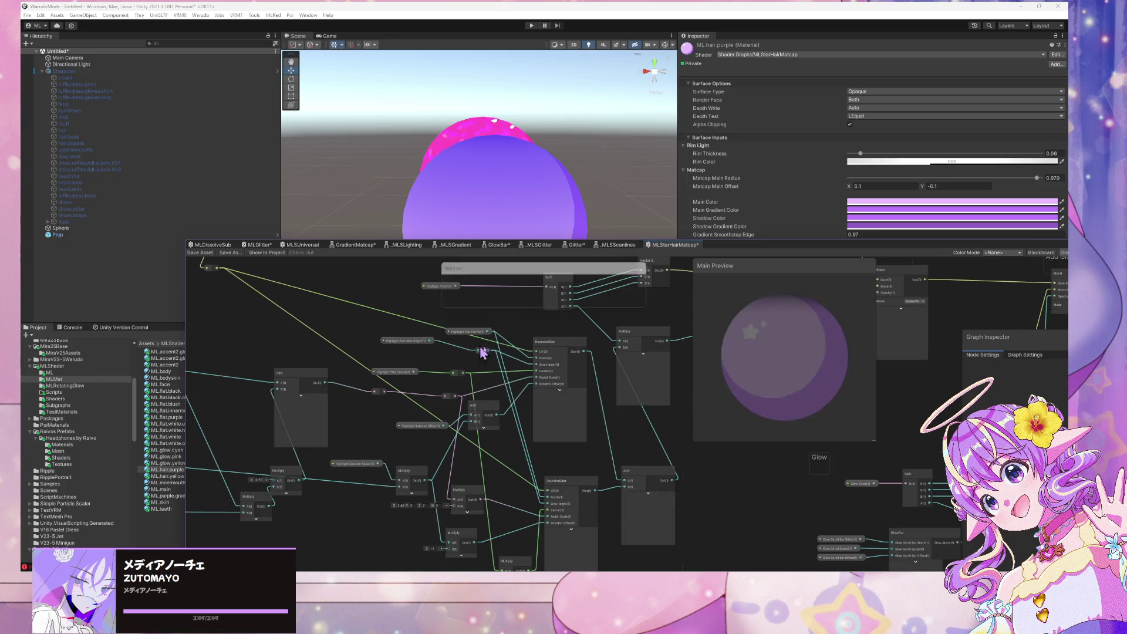